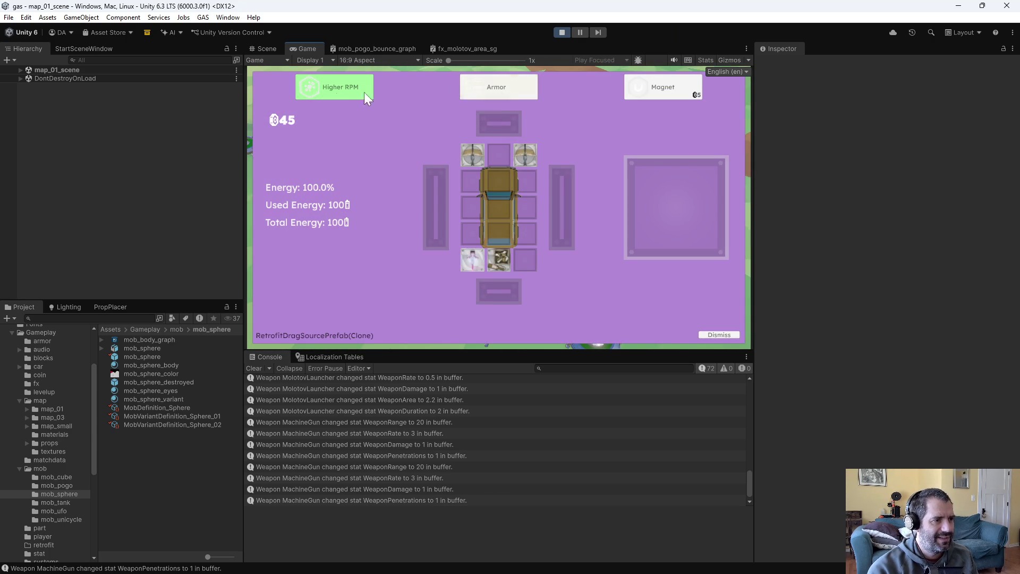
Mount the Armor card on the car, play to level 7, save game_data.txt from DEBUG, and pause
{"action": "left_click_drag", "start_coordinate": [483, 86], "coordinate": [492, 122]}
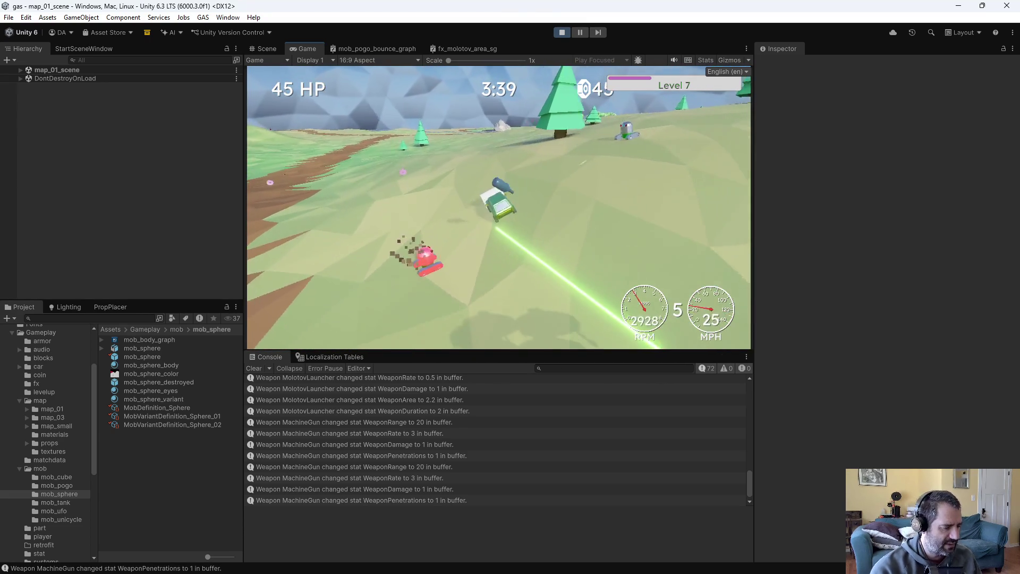
{"action": "key", "text": "grave"}
{"action": "left_click", "coordinate": [458, 118]}
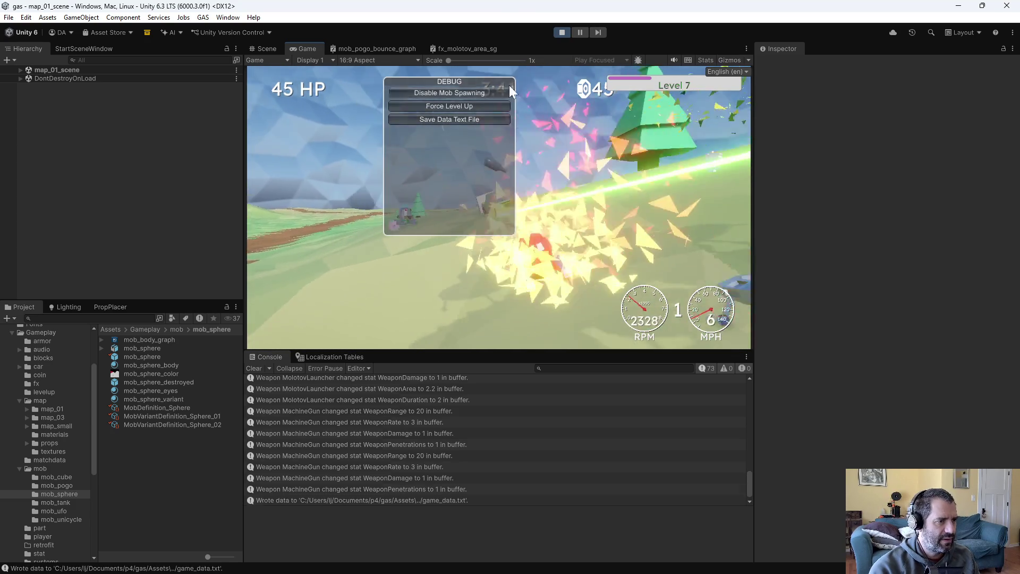
{"action": "left_click", "coordinate": [581, 32]}
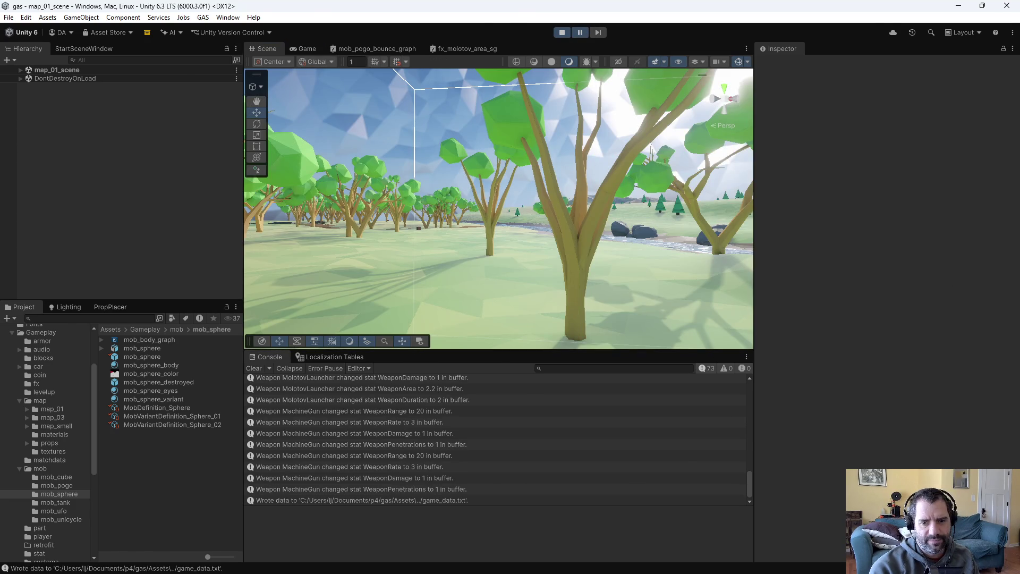
Open game_data.txt from the project folder in Emacs
{"action": "key", "text": "alt+Tab"}
{"action": "key", "text": "ctrl+x"}
{"action": "key", "text": "k"}
{"action": "key", "text": "Return"}
{"action": "key", "text": "ctrl+x"}
{"action": "key", "text": "ctrl+f"}
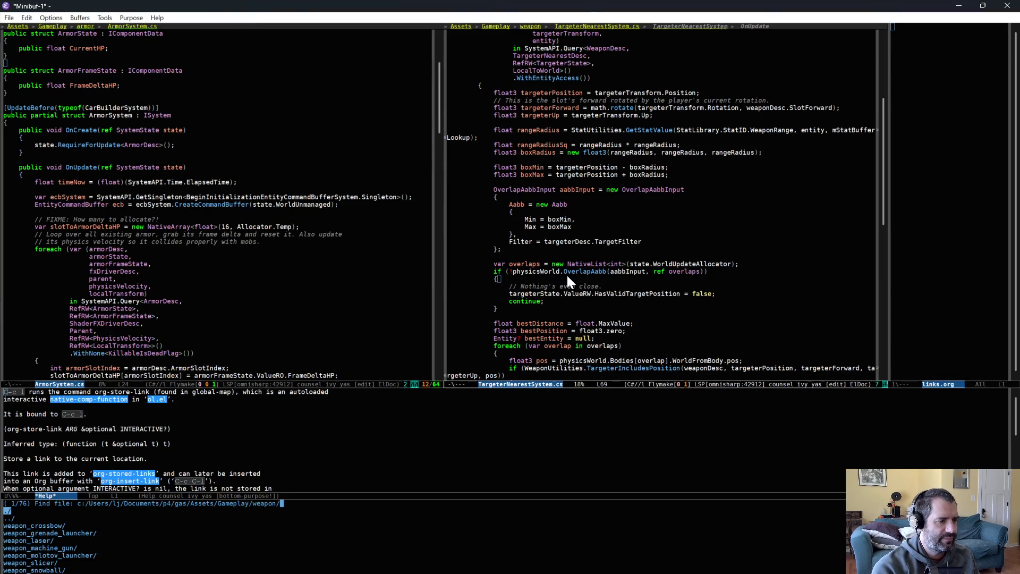
{"action": "key", "text": "BackSpace"}
{"action": "key", "text": "BackSpace"}
{"action": "key", "text": "BackSpace"}
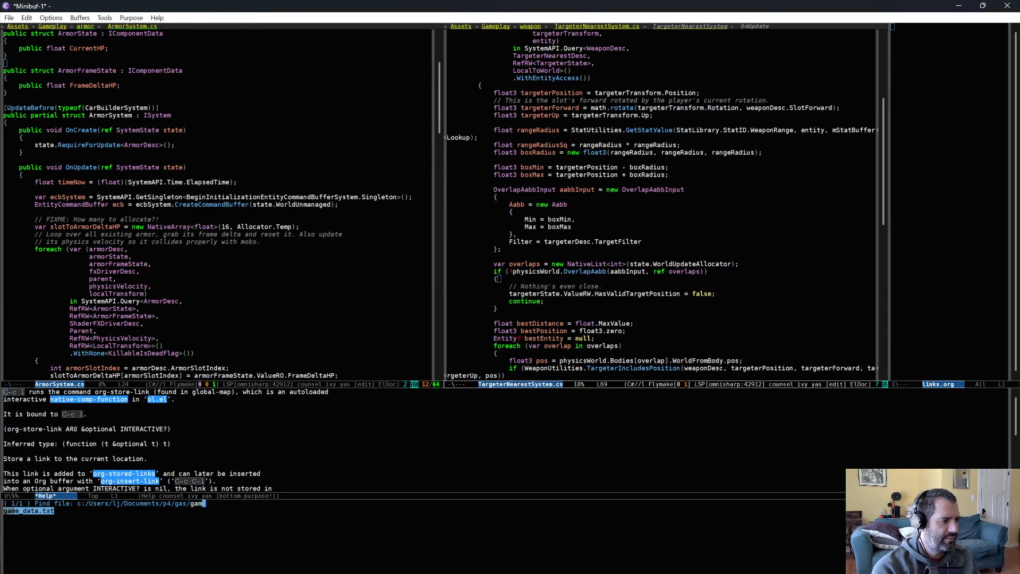
{"action": "key", "text": "Return"}
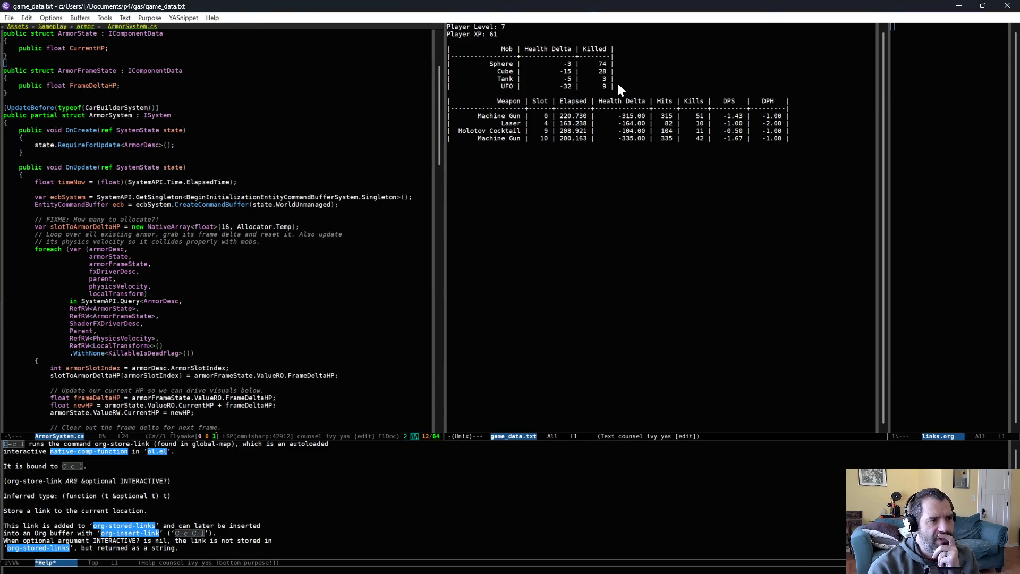
Mark the UFO mob row (health delta -32) and the slot 10 Machine Gun row with its DPS
{"action": "triple_click", "coordinate": [590, 86]}
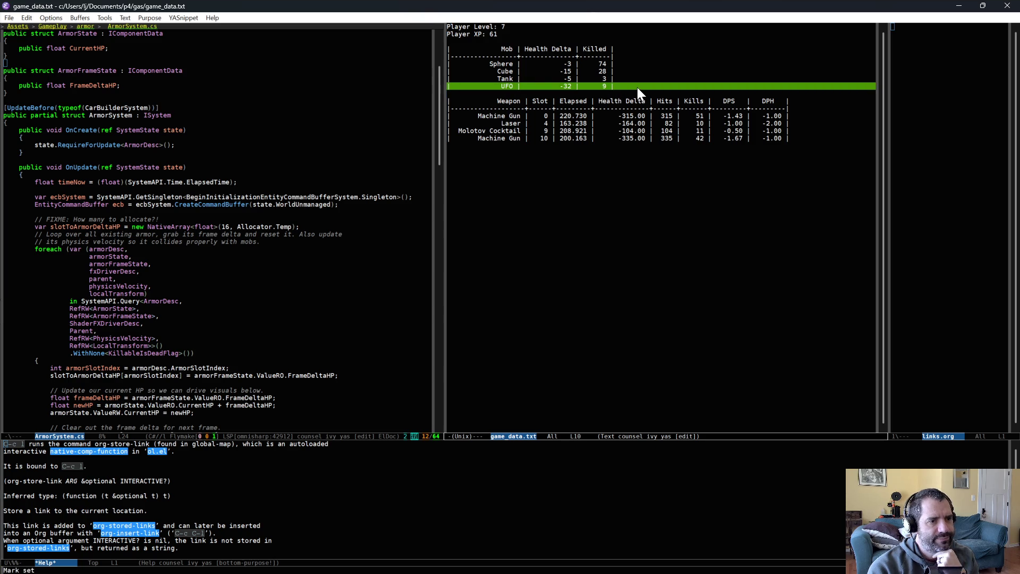
{"action": "double_click", "coordinate": [568, 86]}
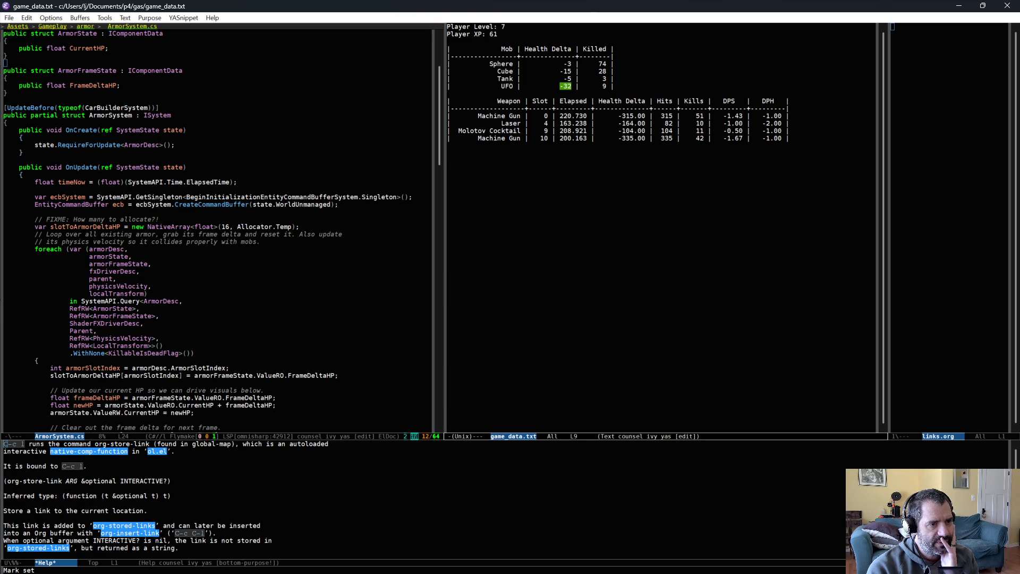
{"action": "key", "text": "Down"}
{"action": "key", "text": "Down"}
{"action": "key", "text": "Down"}
{"action": "key", "text": "ctrl+a"}
{"action": "key", "text": "ctrl+space"}
{"action": "key", "text": "Down"}
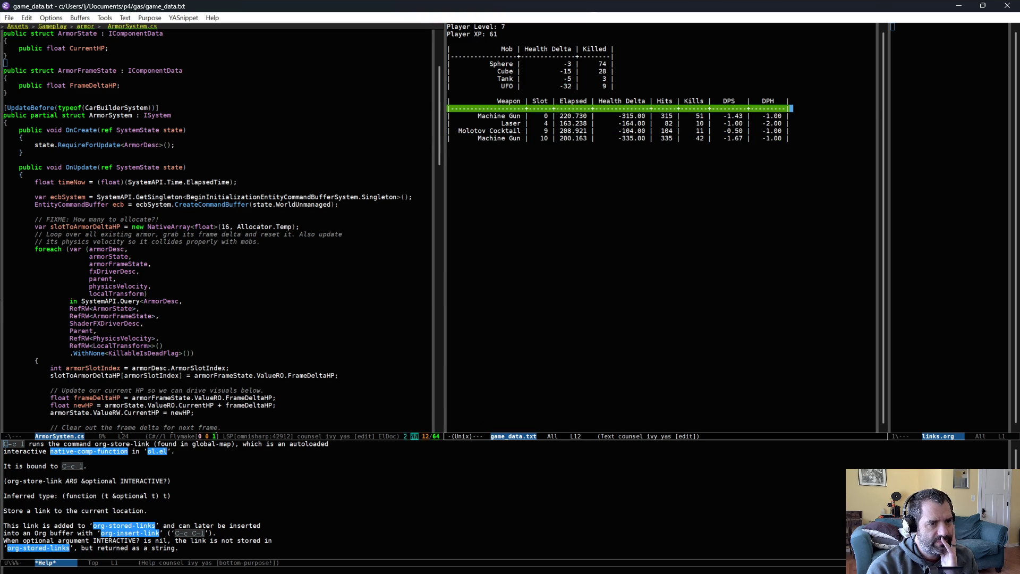
{"action": "double_click", "coordinate": [739, 115]}
Mark the Molotov Cocktail and Laser weapon rows, checking the Laser kill count, then return to Unity
{"action": "key", "text": "Down"}
{"action": "key", "text": "Down"}
{"action": "key", "text": "ctrl+a"}
{"action": "key", "text": "ctrl+space"}
{"action": "key", "text": "Down"}
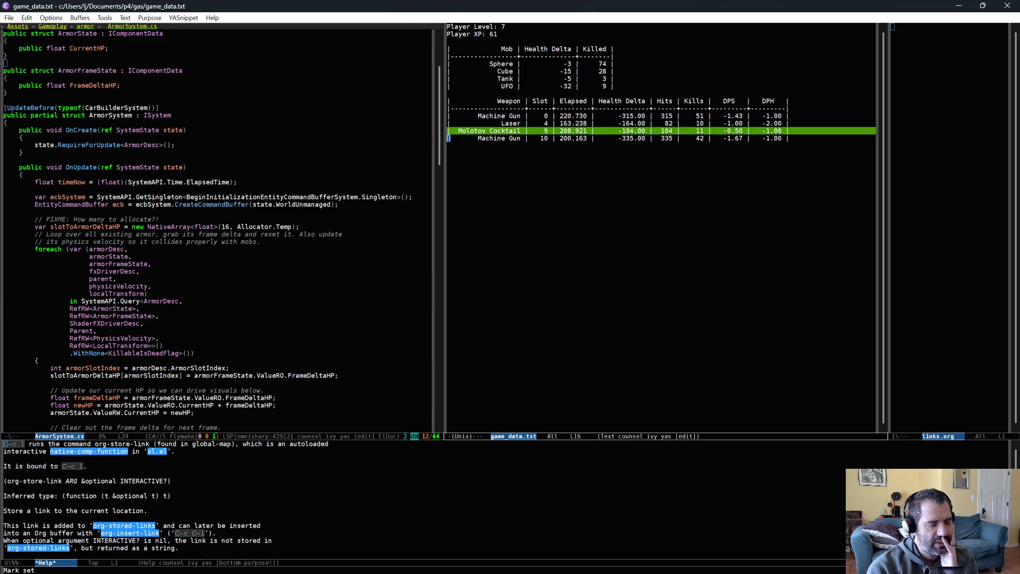
{"action": "left_click", "coordinate": [699, 123]}
{"action": "key", "text": "ctrl+c"}
{"action": "key", "text": "l"}
{"action": "key", "text": "alt+Tab"}
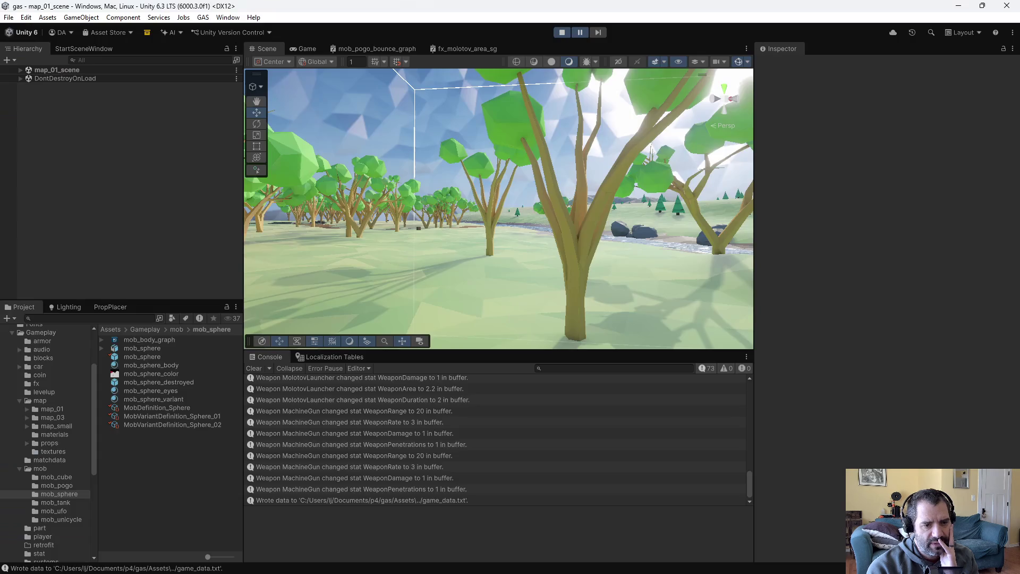
Stop play and change WeaponDefinition_Laser's Weapon Damage base value (Element 1) from 2 to 5
{"action": "left_click", "coordinate": [557, 31]}
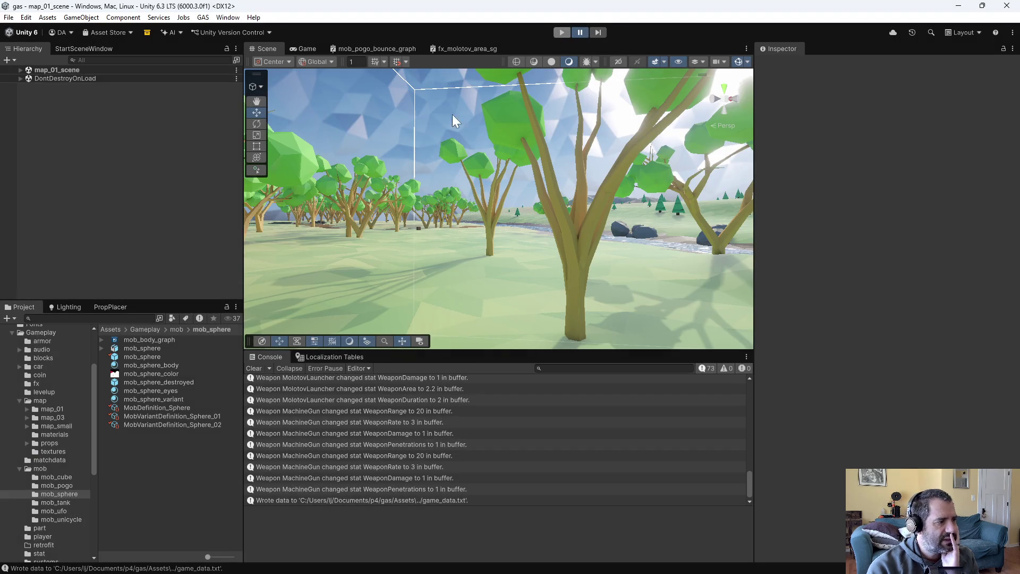
{"action": "scroll", "coordinate": [71, 467], "scroll_direction": "down", "scroll_amount": 5}
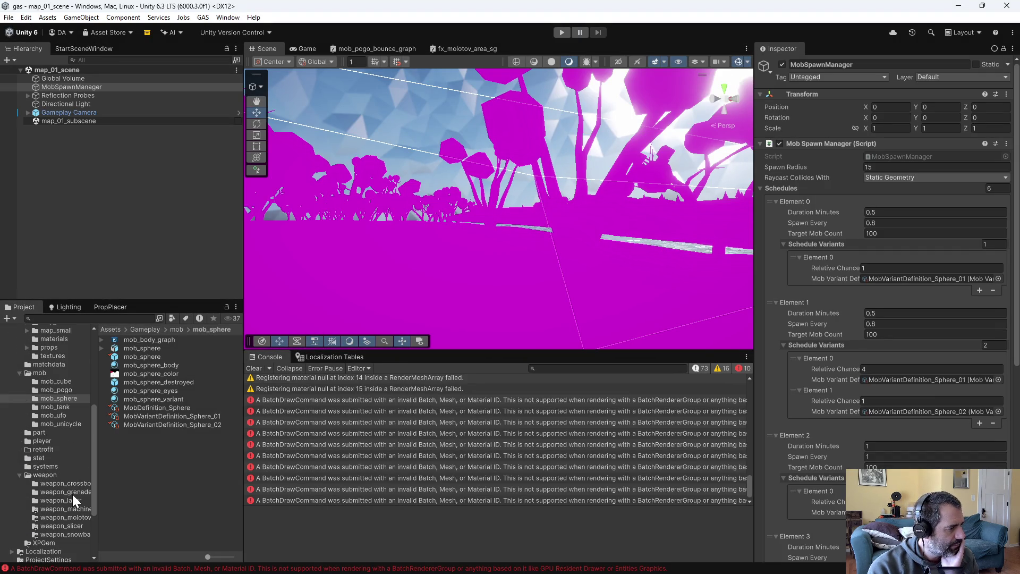
{"action": "left_click", "coordinate": [75, 498]}
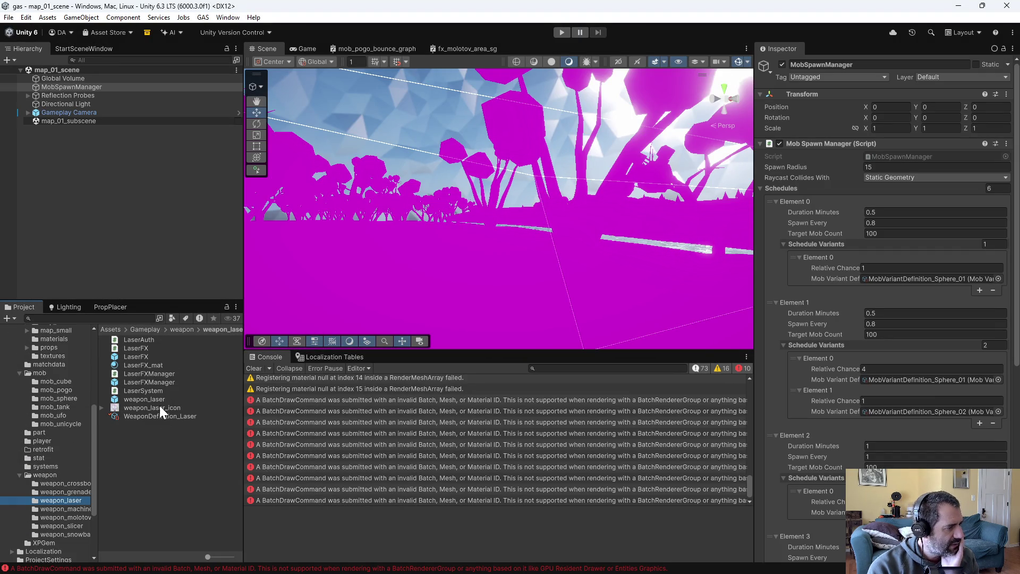
{"action": "left_click", "coordinate": [157, 415]}
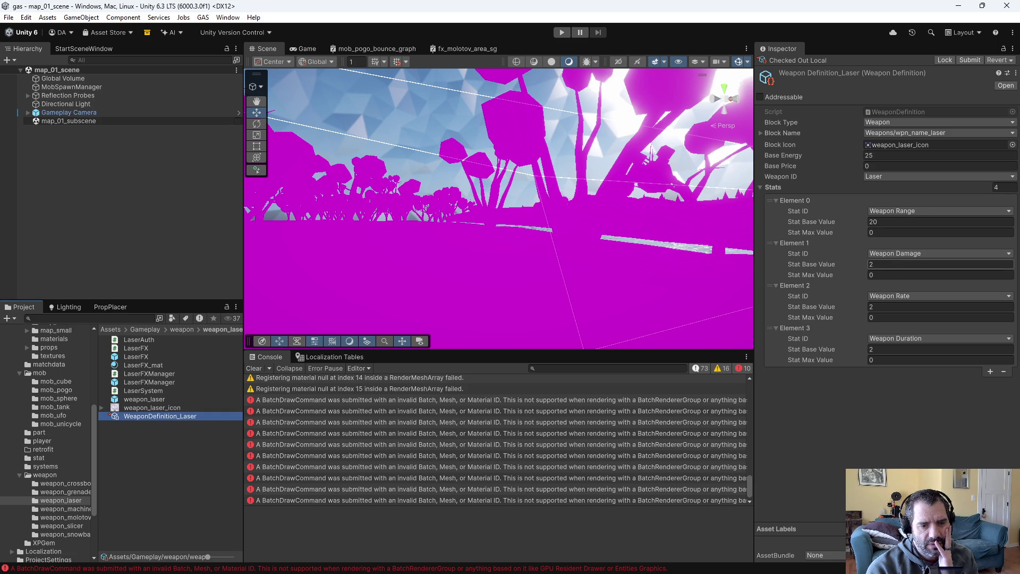
{"action": "left_click", "coordinate": [901, 264]}
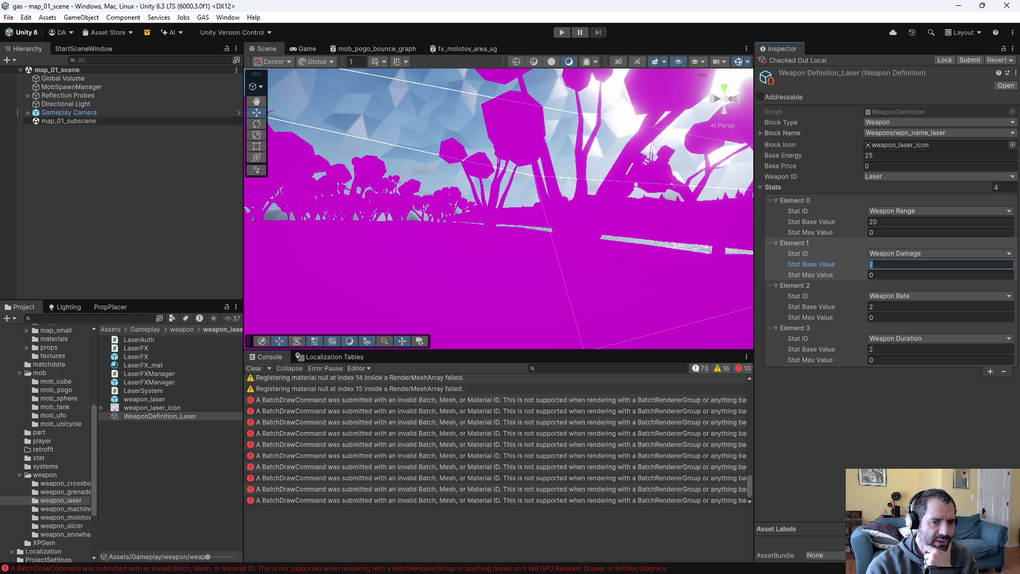
{"action": "type", "text": "5"}
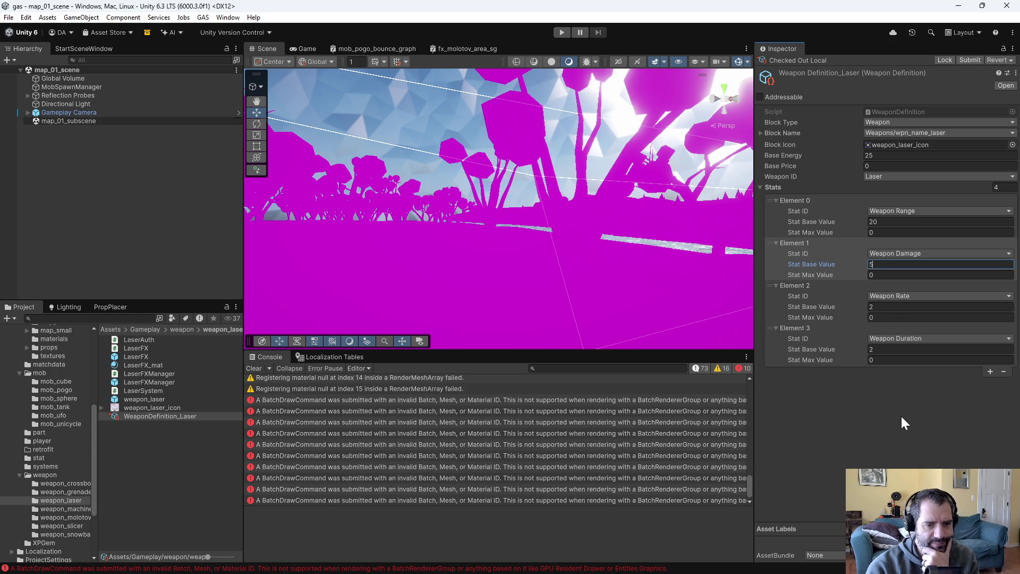
{"action": "left_click", "coordinate": [901, 418]}
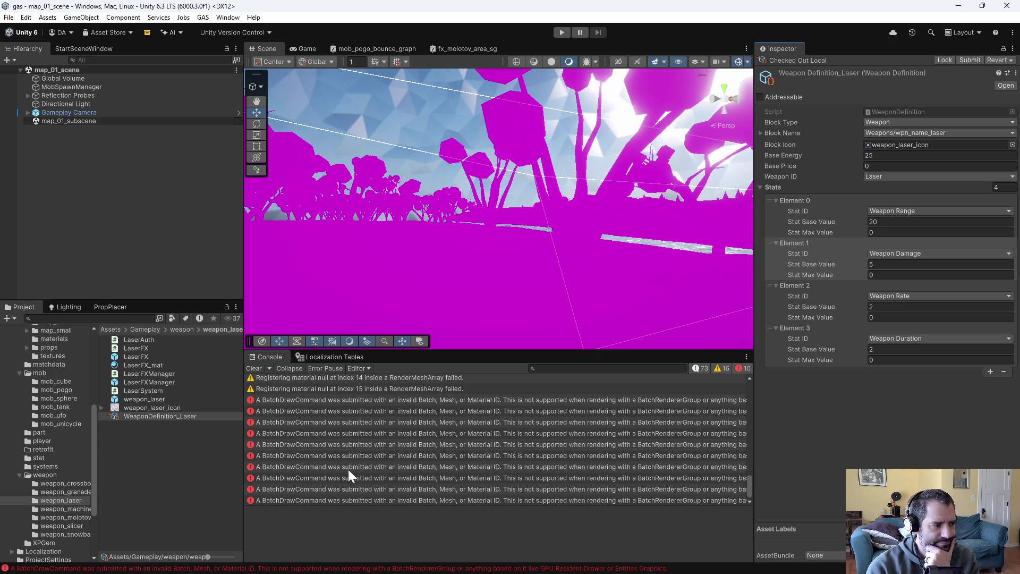
{"action": "left_click", "coordinate": [53, 517]}
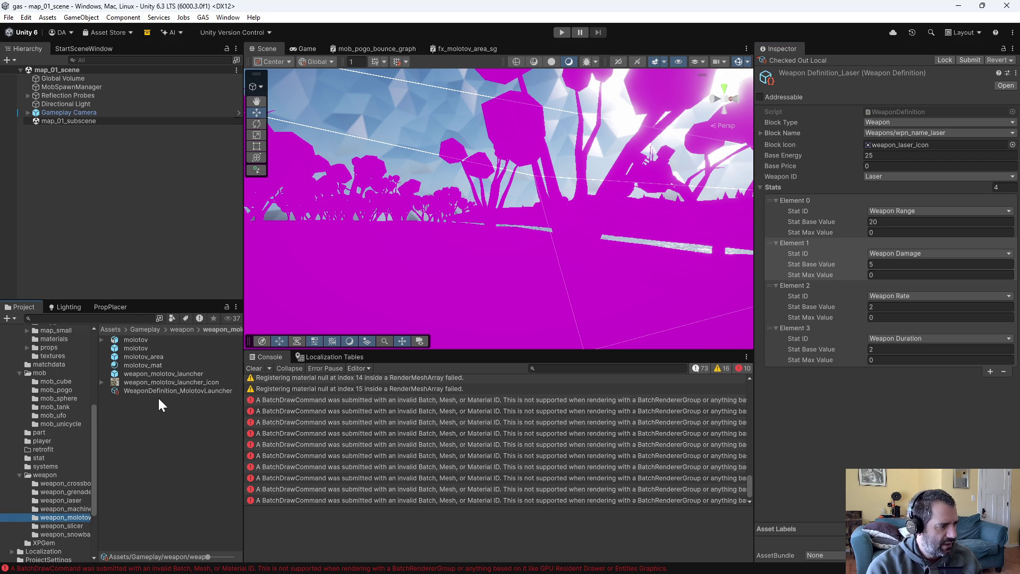
Check out WeaponDefinition_MolotovLauncher and set its Element 1 Weapon Damage base value to 4
{"action": "left_click", "coordinate": [184, 389]}
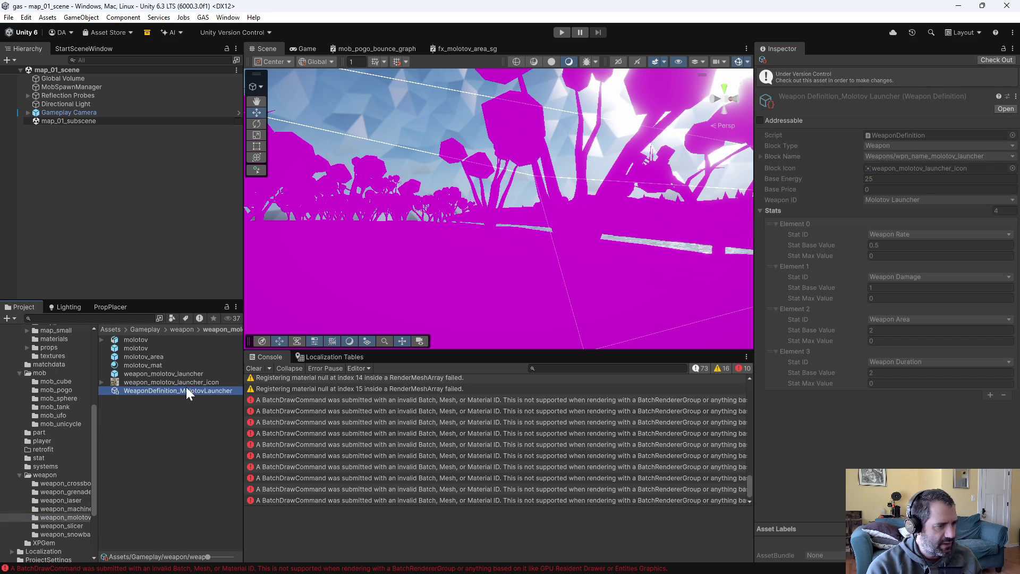
{"action": "left_click", "coordinate": [990, 59]}
{"action": "left_click", "coordinate": [902, 265]}
{"action": "type", "text": "4"}
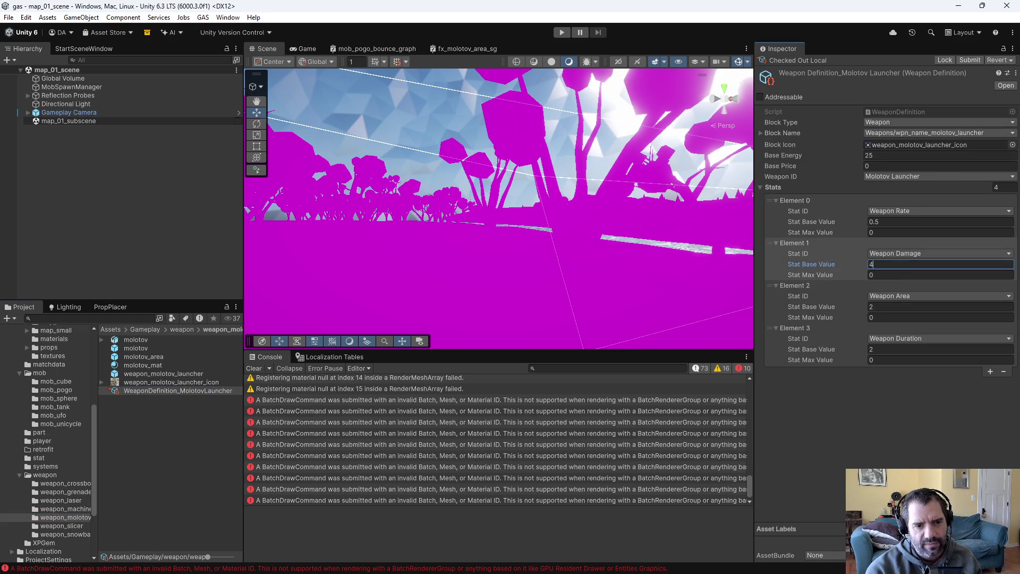
{"action": "left_click", "coordinate": [872, 412]}
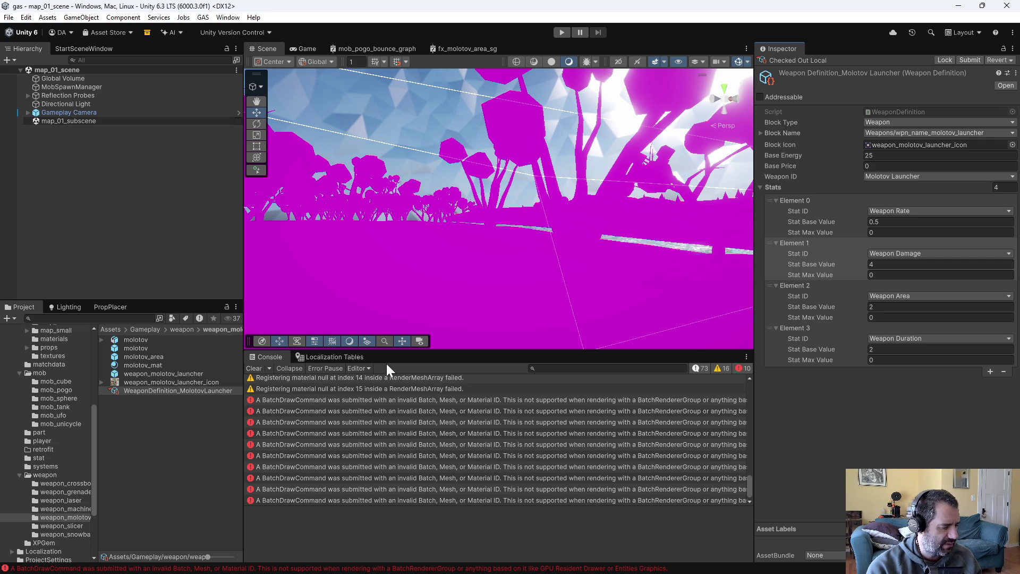
Inspect the molotov_area, molotov_mat and molotov prefabs, ending on molotov_area's area-damage settings
{"action": "left_click", "coordinate": [155, 357]}
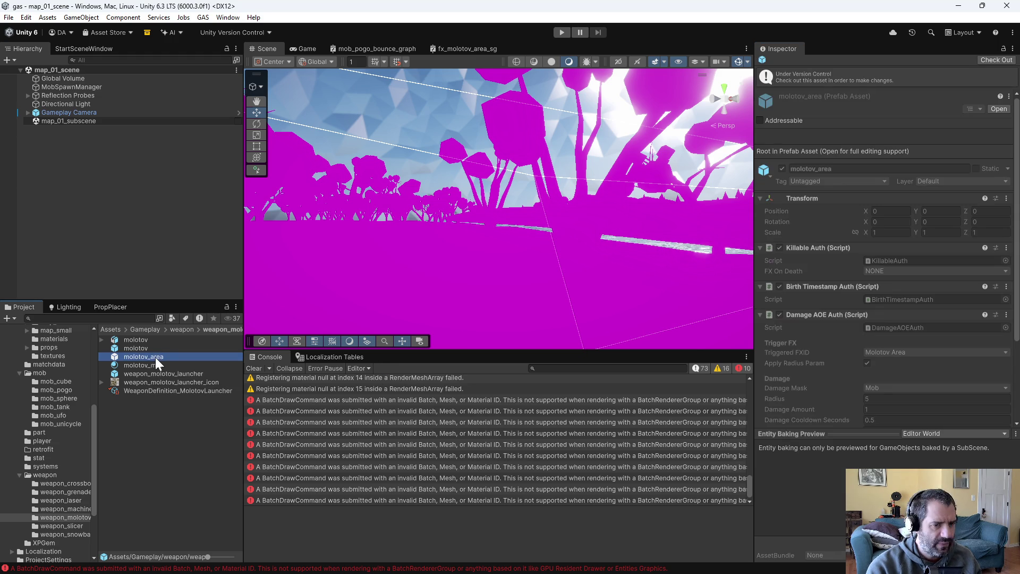
{"action": "left_click", "coordinate": [164, 369]}
{"action": "left_click", "coordinate": [163, 360]}
{"action": "left_click", "coordinate": [157, 351]}
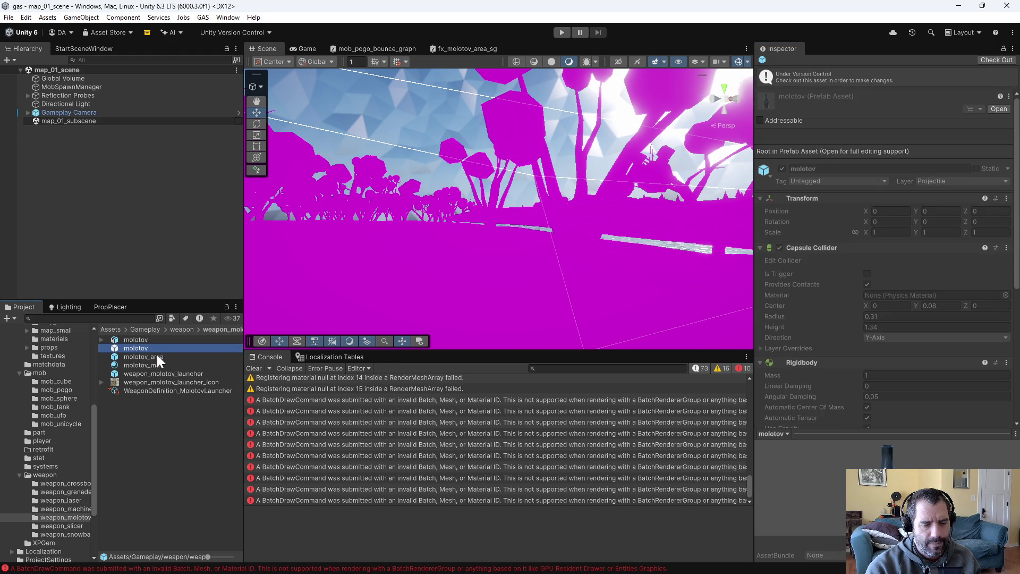
{"action": "left_click", "coordinate": [161, 356]}
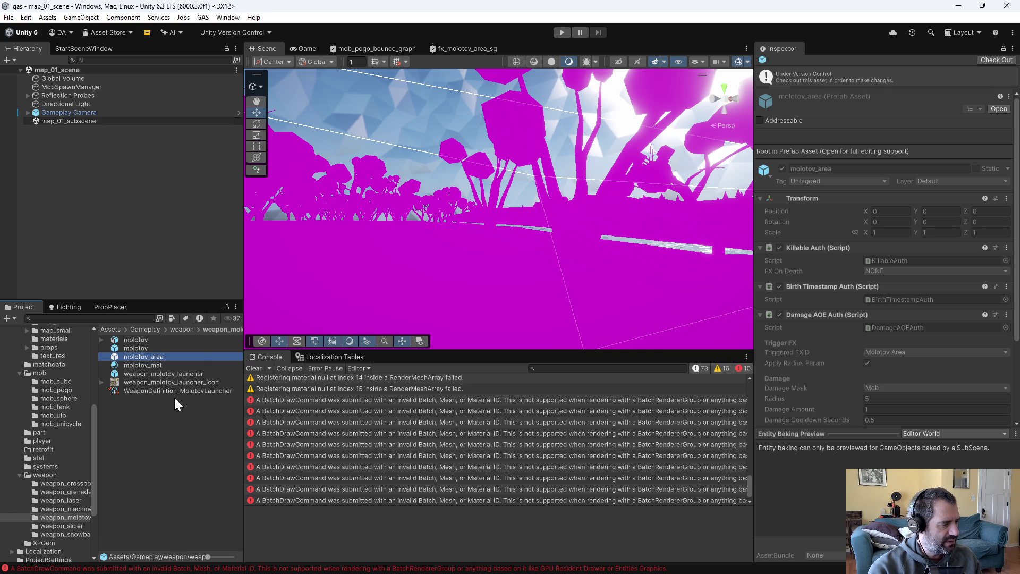
{"action": "key", "text": "alt+Tab"}
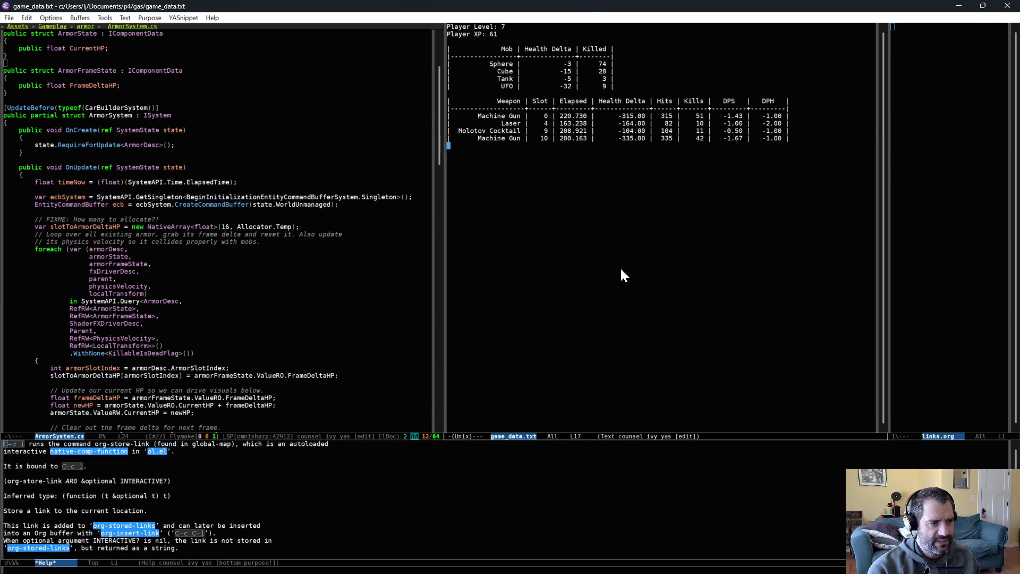
Try a 'moloto' file search, cancel it, and return to the ArmorSystem.cs code
{"action": "key", "text": "ctrl+x"}
{"action": "key", "text": "ctrl+f"}
{"action": "type", "text": "moloto"}
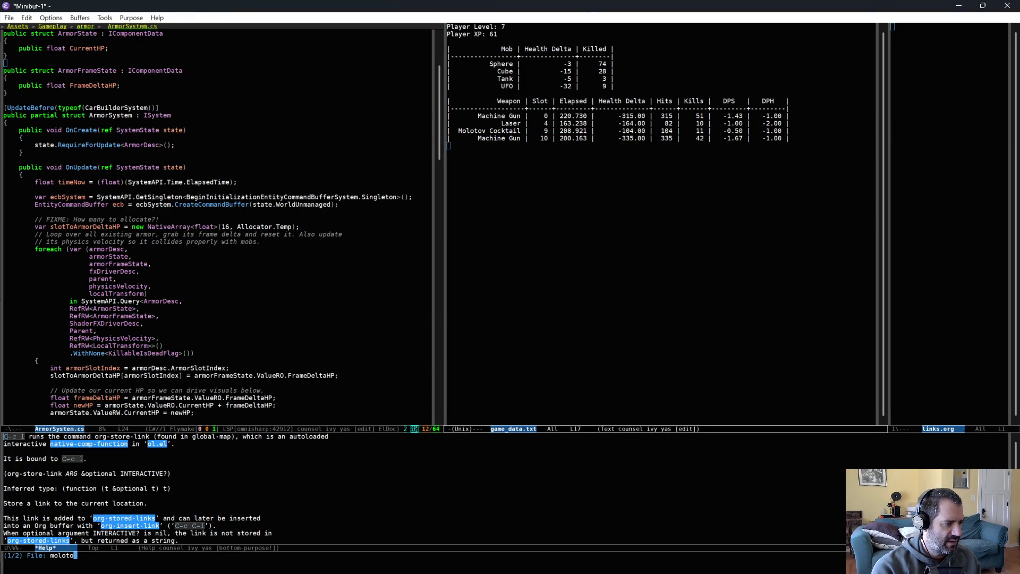
{"action": "key", "text": "ctrl+g"}
{"action": "key", "text": "ctrl+x"}
{"action": "key", "text": "ctrl+f"}
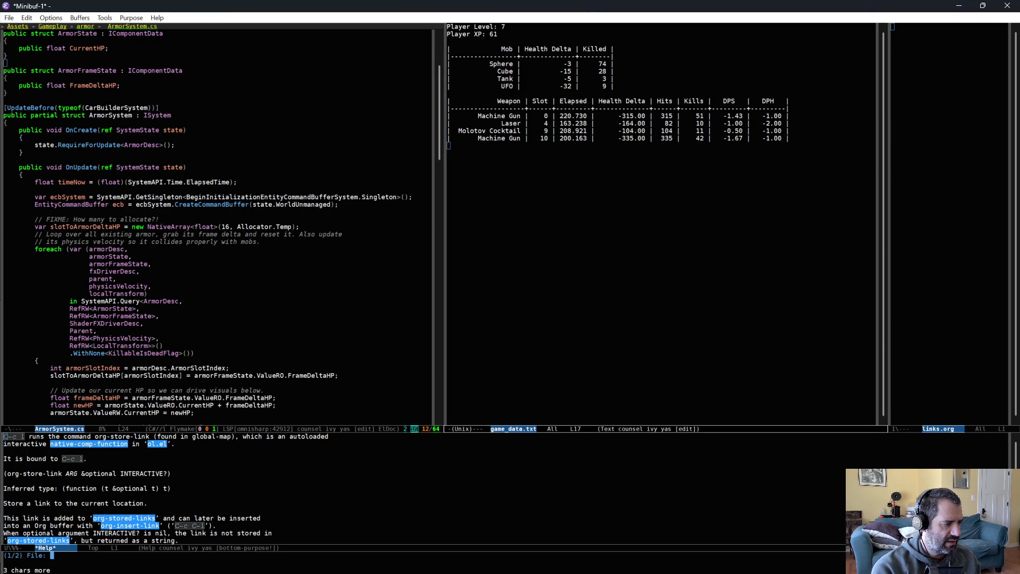
{"action": "key", "text": "ctrl+g"}
{"action": "left_click", "coordinate": [264, 293]}
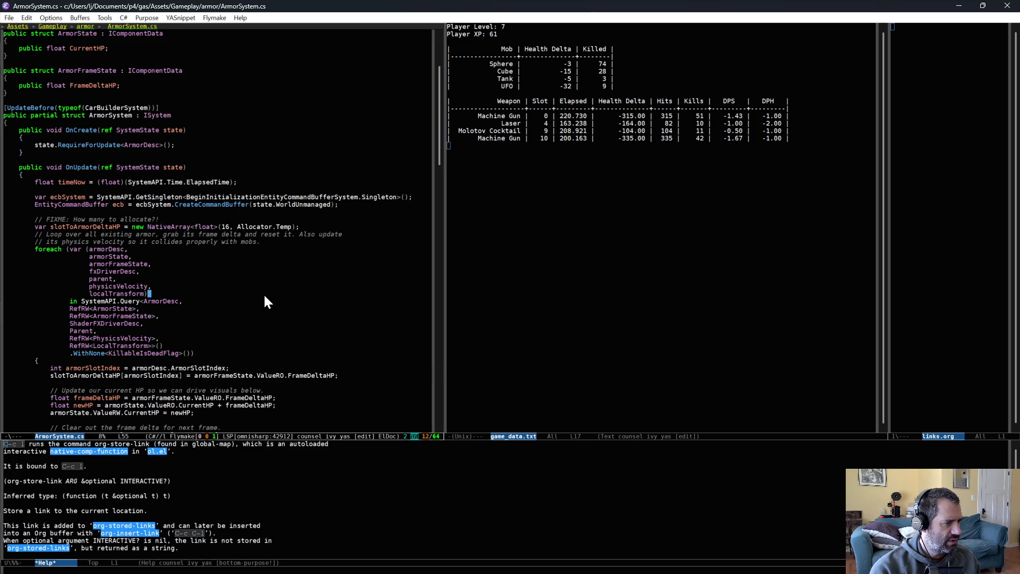
Open DamageAOESystem.cs via an 'aoeDes' file search and move down into its OnUpdate code
{"action": "key", "text": "ctrl+x"}
{"action": "key", "text": "ctrl+f"}
{"action": "type", "text": "aoe"}
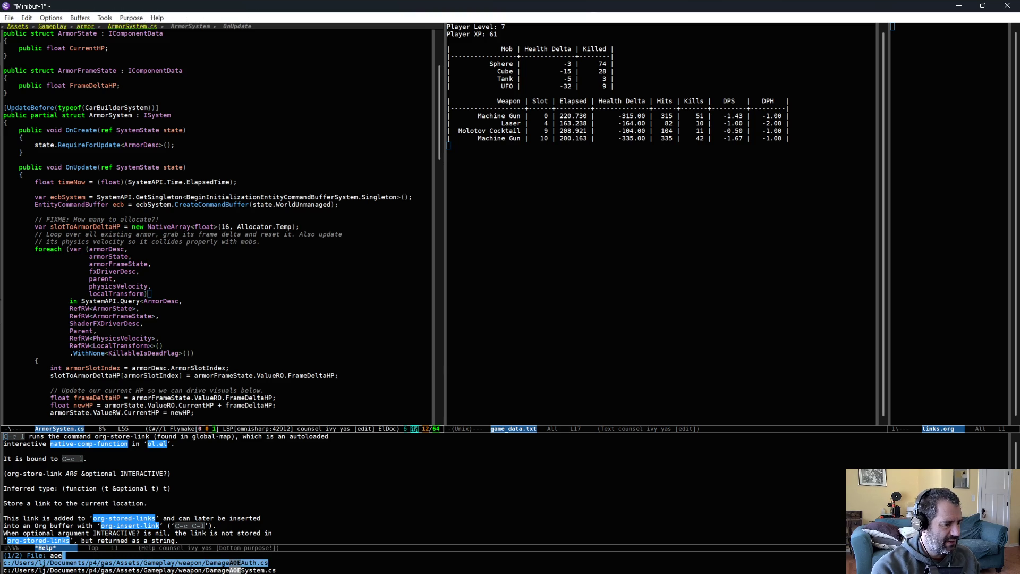
{"action": "type", "text": "Des"}
{"action": "key", "text": "Return"}
{"action": "scroll", "coordinate": [367, 219], "scroll_direction": "down", "scroll_amount": 7}
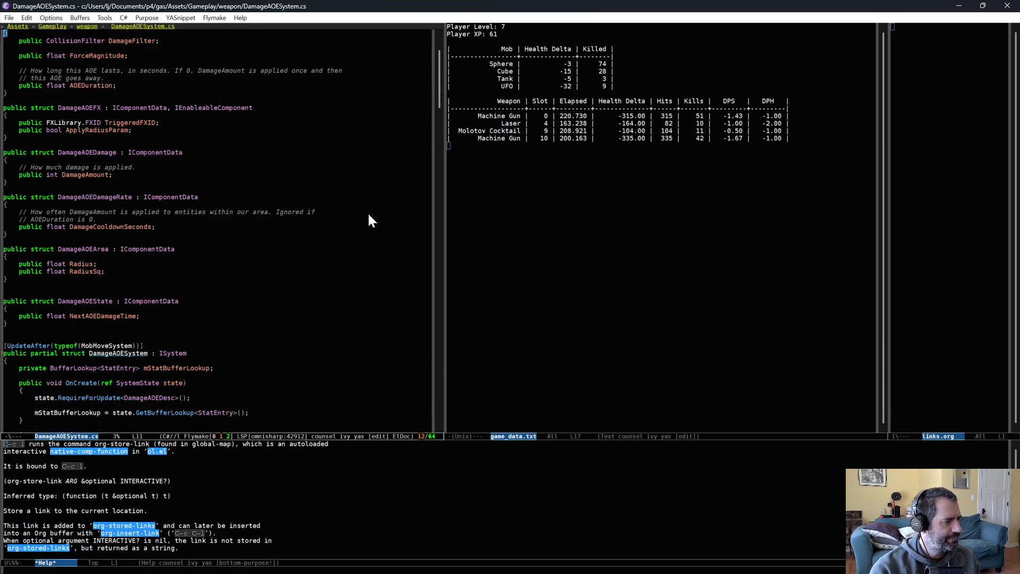
{"action": "scroll", "coordinate": [368, 219], "scroll_direction": "down", "scroll_amount": 5}
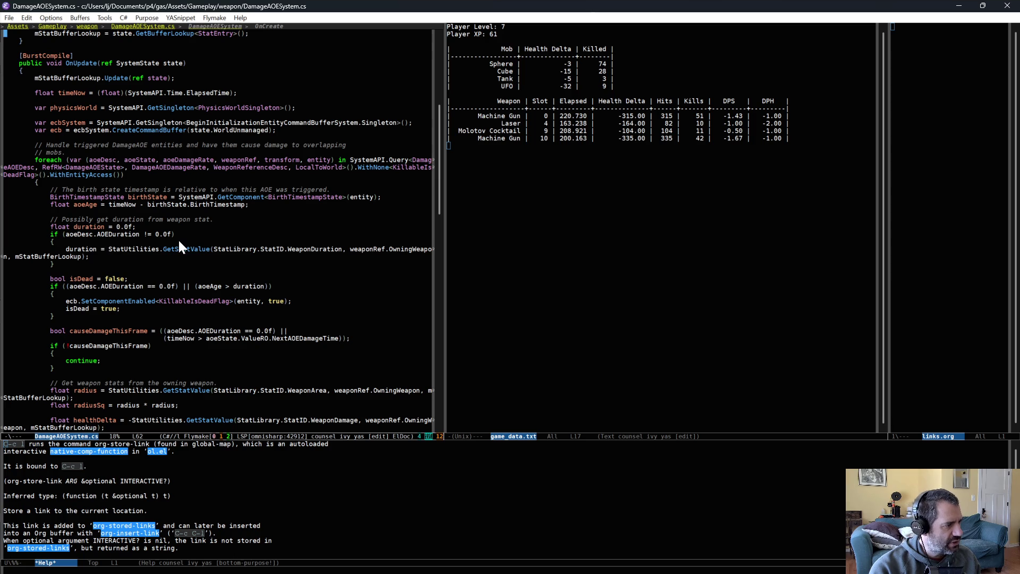
{"action": "key", "text": "ctrl+e"}
{"action": "key", "text": "ctrl+e"}
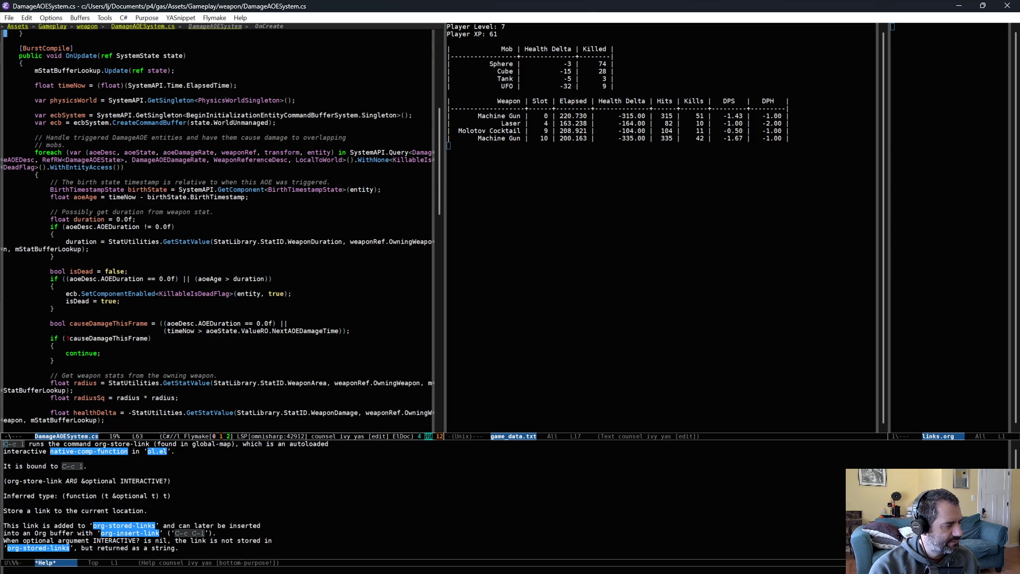
{"action": "key", "text": "ctrl+e"}
{"action": "key", "text": "ctrl+e"}
{"action": "key", "text": "ctrl+e"}
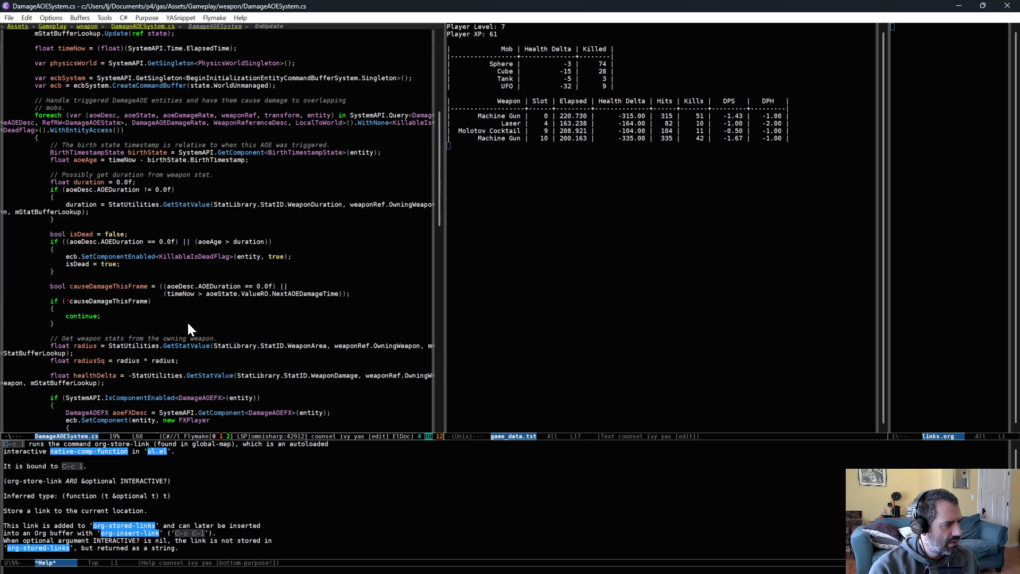
Read through the rest of DamageAOESystem.cs to the end of the file, then return to Unity
{"action": "scroll", "coordinate": [187, 329], "scroll_direction": "down", "scroll_amount": 5}
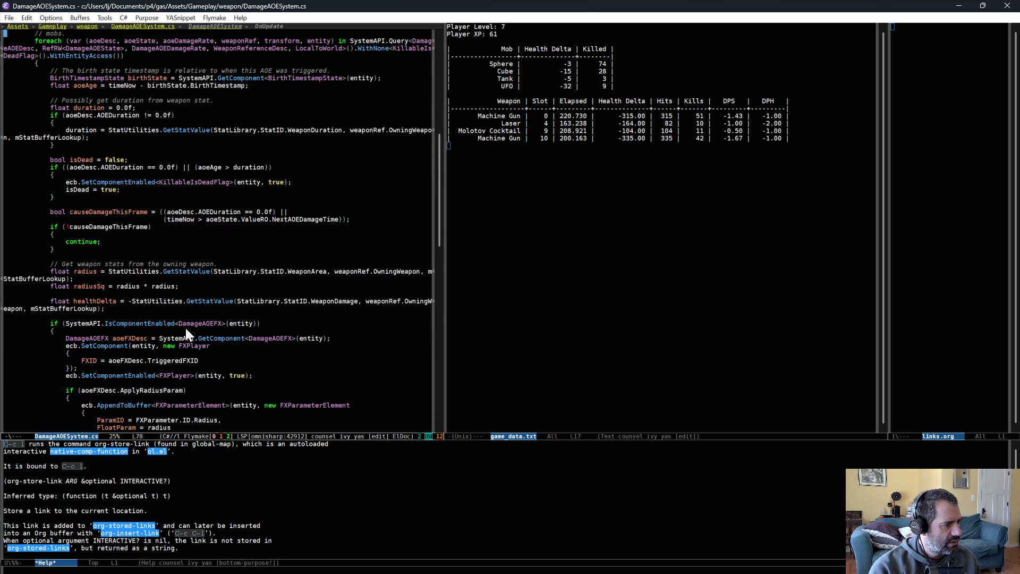
{"action": "scroll", "coordinate": [330, 336], "scroll_direction": "down", "scroll_amount": 5}
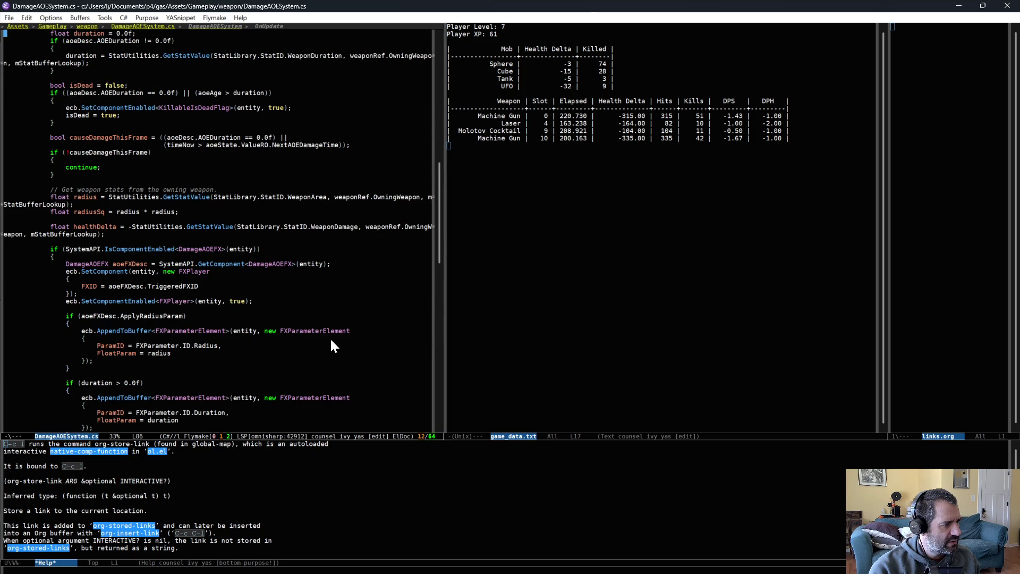
{"action": "scroll", "coordinate": [331, 341], "scroll_direction": "down", "scroll_amount": 5}
{"action": "scroll", "coordinate": [333, 346], "scroll_direction": "down", "scroll_amount": 15}
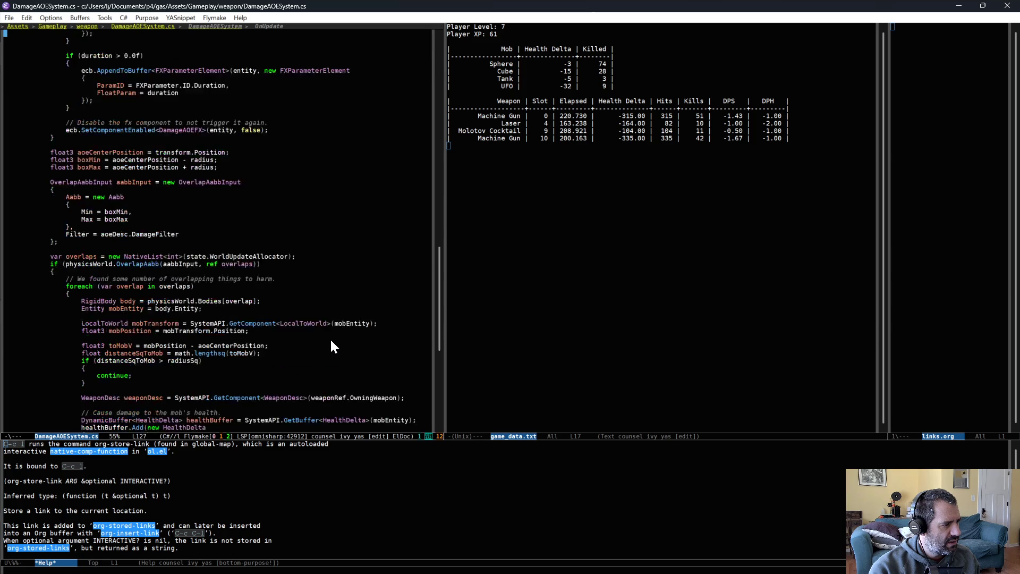
{"action": "scroll", "coordinate": [333, 347], "scroll_direction": "down", "scroll_amount": 12}
{"action": "scroll", "coordinate": [270, 319], "scroll_direction": "down", "scroll_amount": 3}
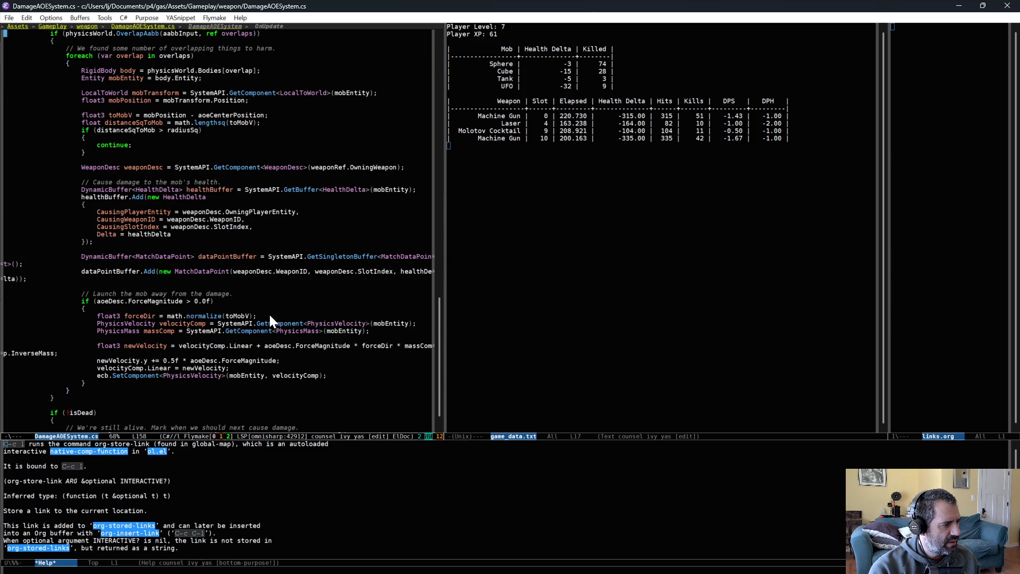
{"action": "scroll", "coordinate": [270, 319], "scroll_direction": "down", "scroll_amount": 5}
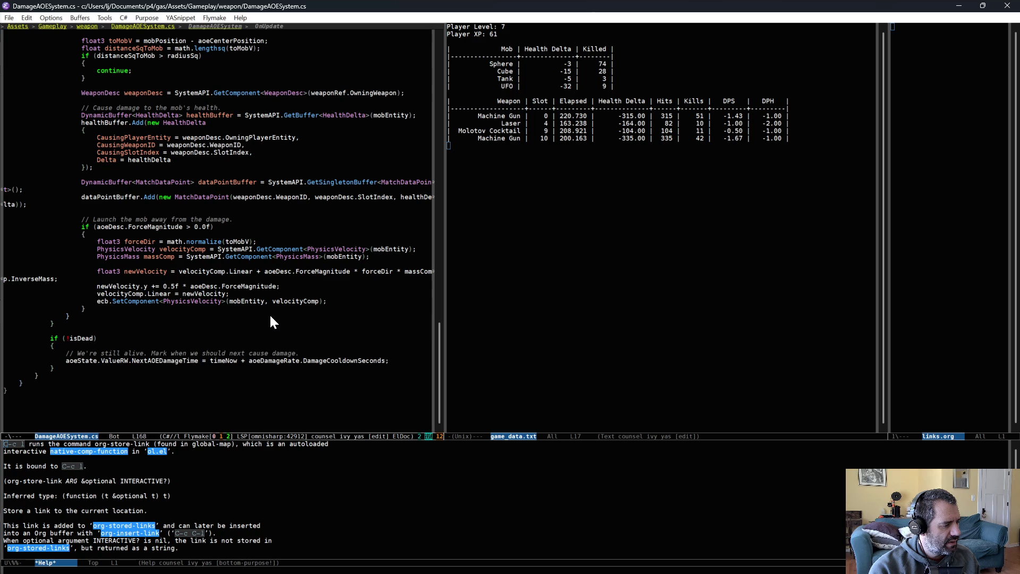
{"action": "scroll", "coordinate": [271, 321], "scroll_direction": "down", "scroll_amount": 3}
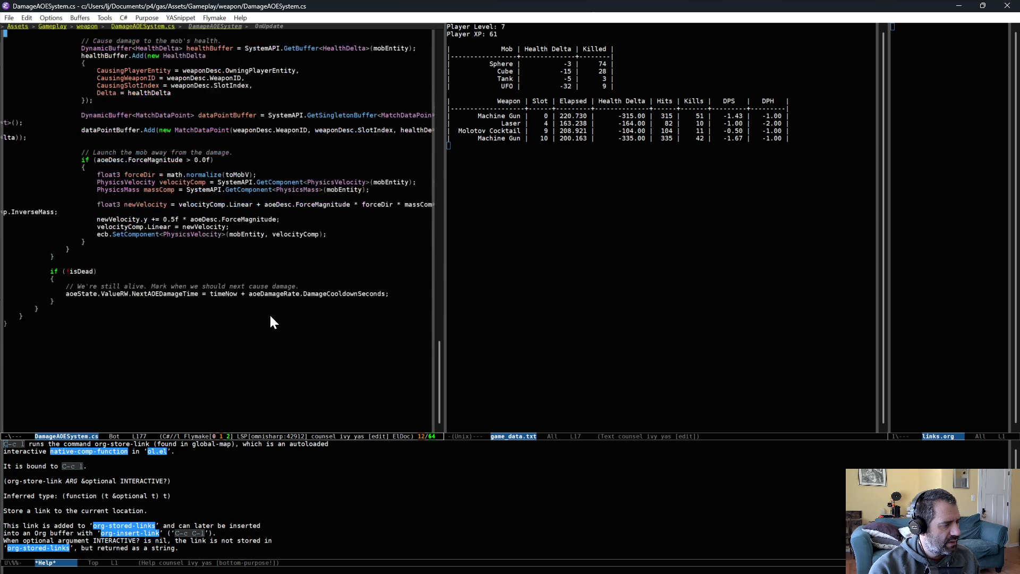
{"action": "key", "text": "alt+Tab"}
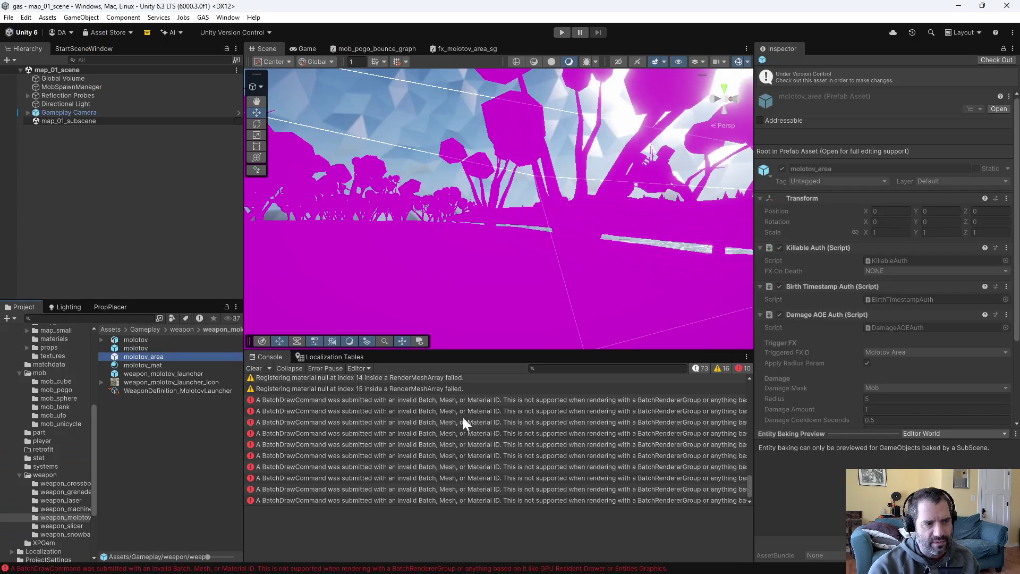
Browse the laser, grenade and crossbow weapon folders, then open the mob_ufo folder
{"action": "left_click", "coordinate": [110, 448]}
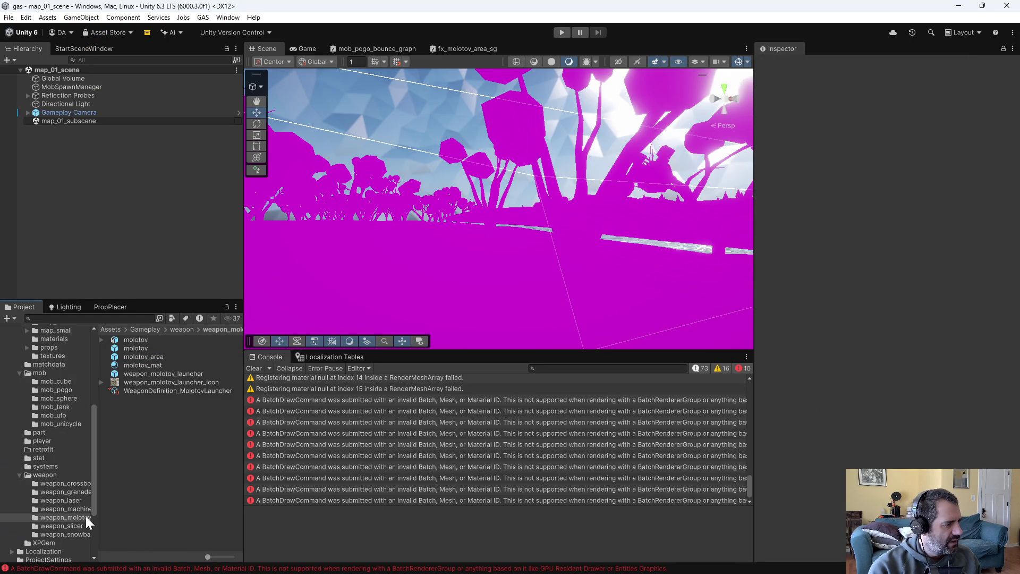
{"action": "left_click", "coordinate": [72, 502]}
{"action": "left_click", "coordinate": [77, 492]}
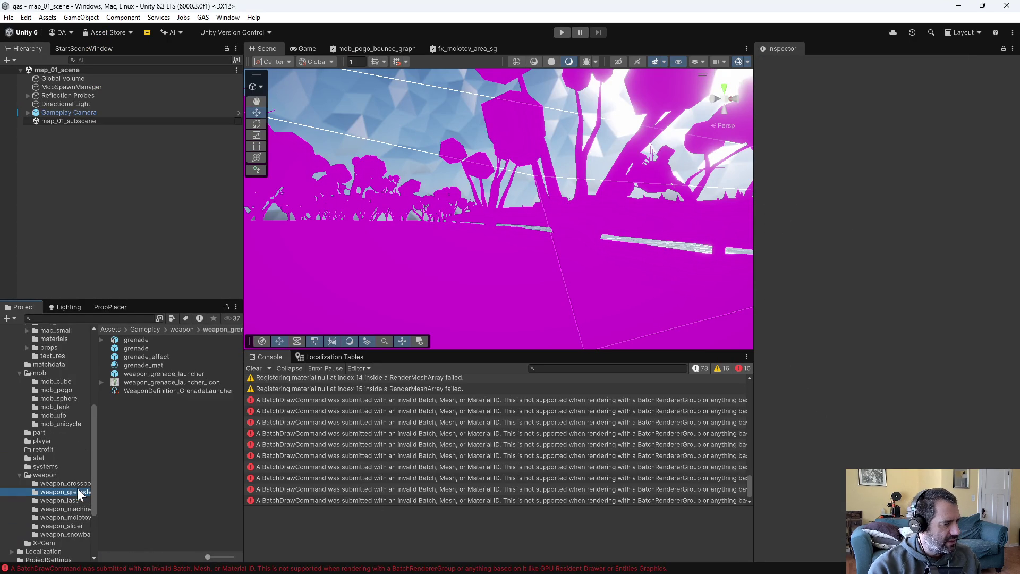
{"action": "left_click", "coordinate": [78, 483]}
{"action": "key", "text": "alt+Tab"}
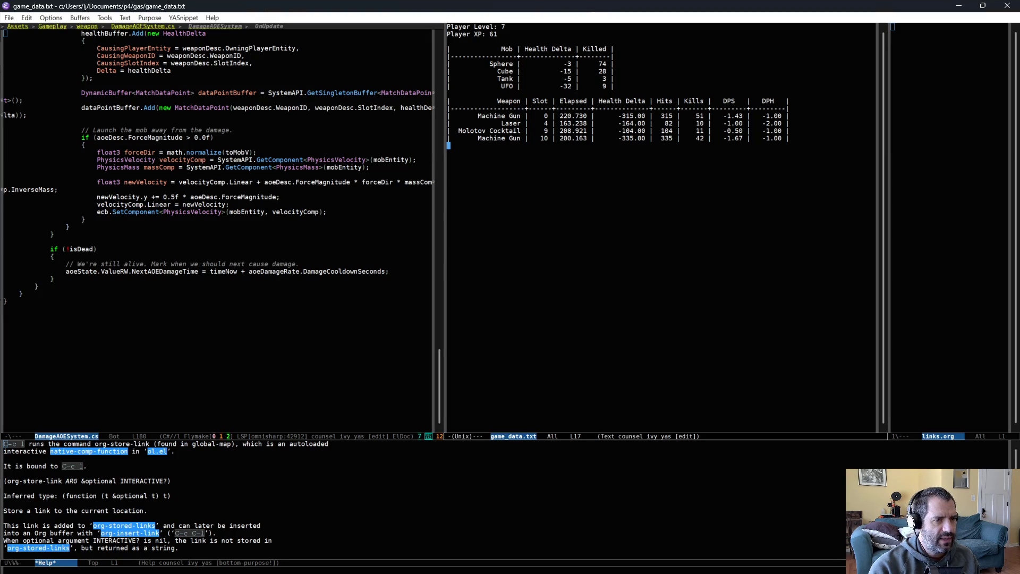
{"action": "key", "text": "alt+Tab"}
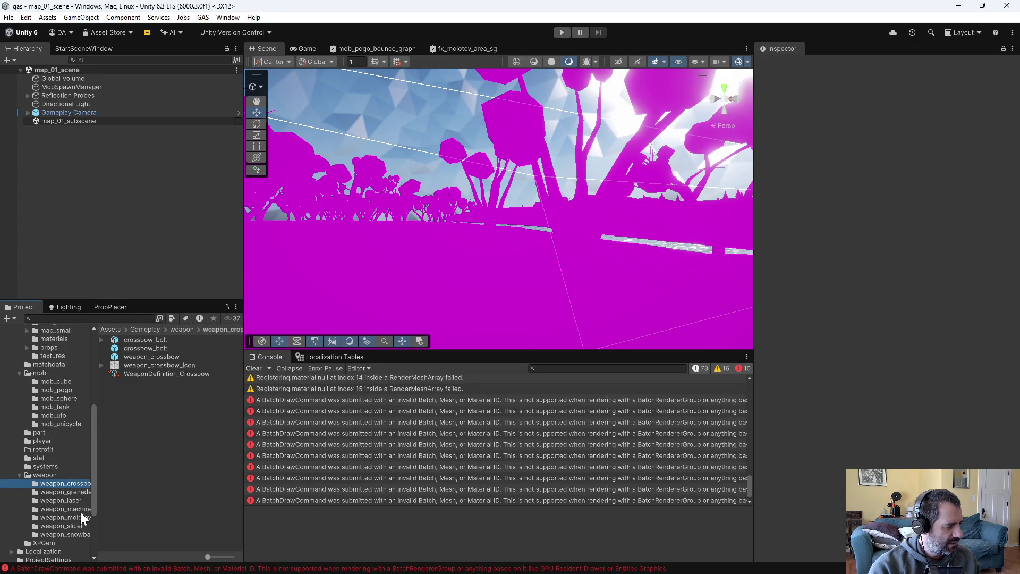
{"action": "left_click", "coordinate": [68, 416]}
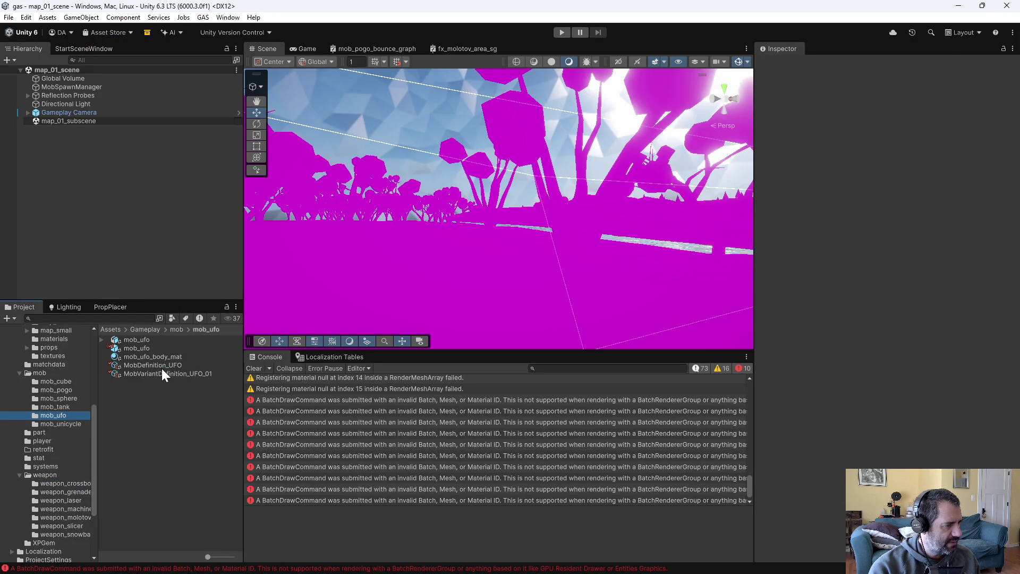
Compare the UFO_01 and cube mob variant definitions in the Inspector
{"action": "left_click", "coordinate": [162, 368]}
{"action": "left_click", "coordinate": [167, 374]}
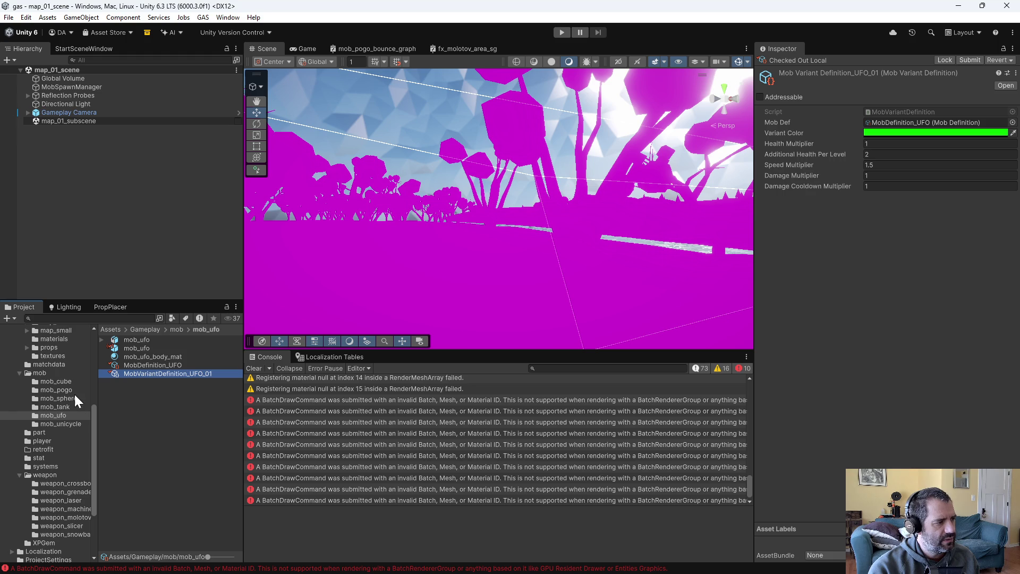
{"action": "left_click", "coordinate": [60, 381]}
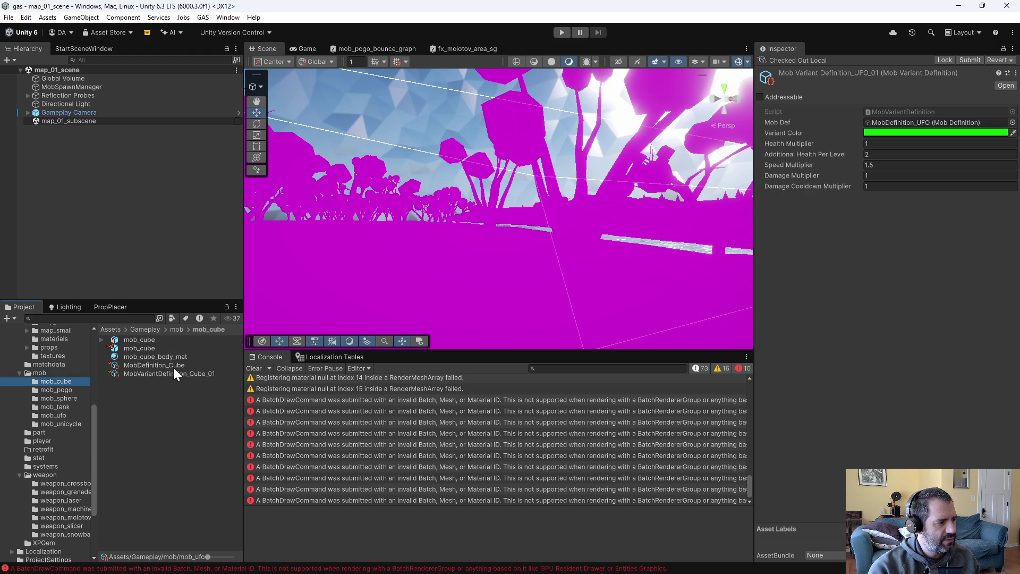
{"action": "left_click", "coordinate": [175, 367]}
{"action": "left_click", "coordinate": [177, 374]}
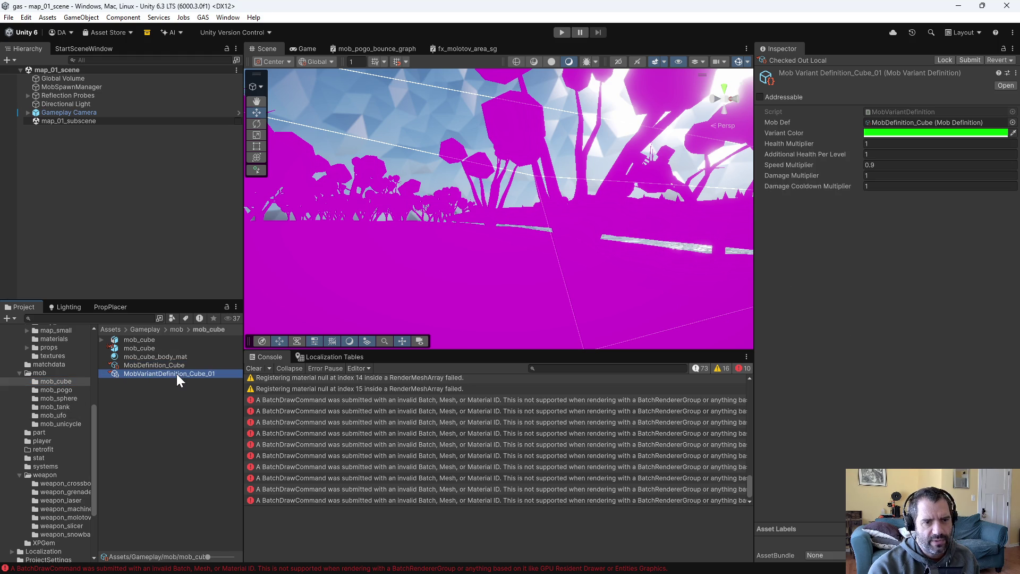
{"action": "left_click", "coordinate": [169, 400]}
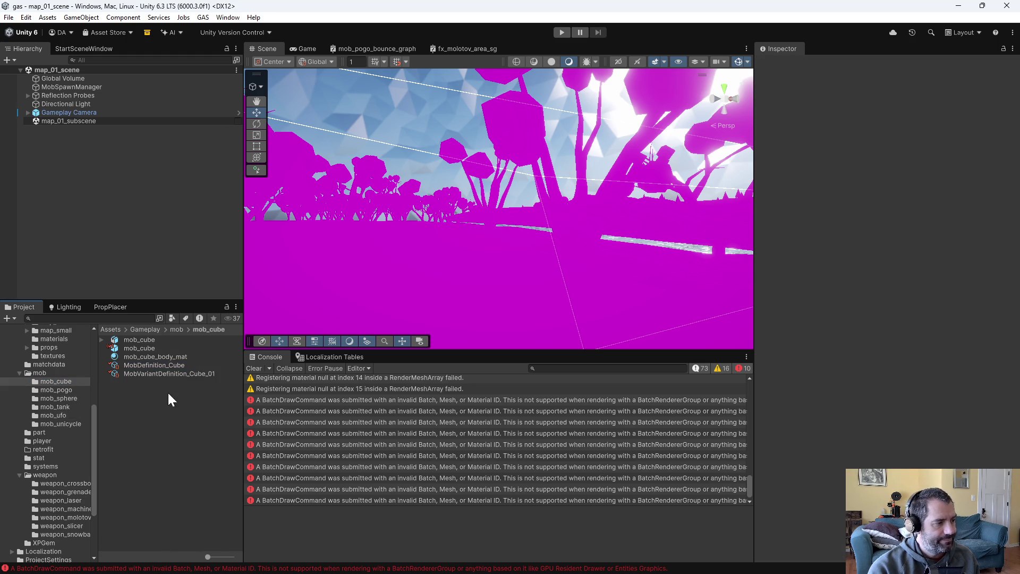
Set MobVariantDefinition_UFO_01's Additional Health Per Level to 1.5
{"action": "left_click", "coordinate": [58, 416]}
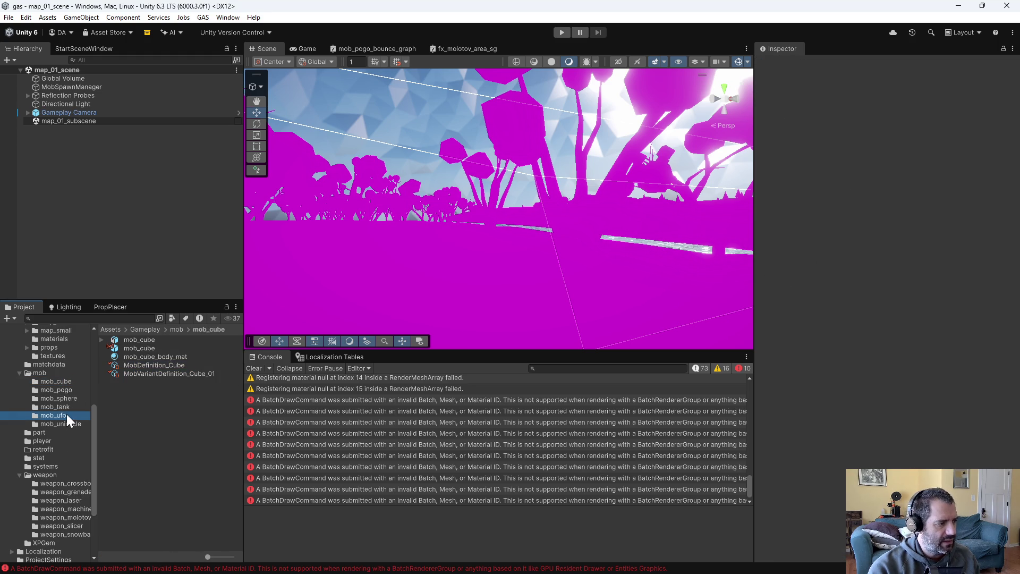
{"action": "left_click", "coordinate": [152, 374]}
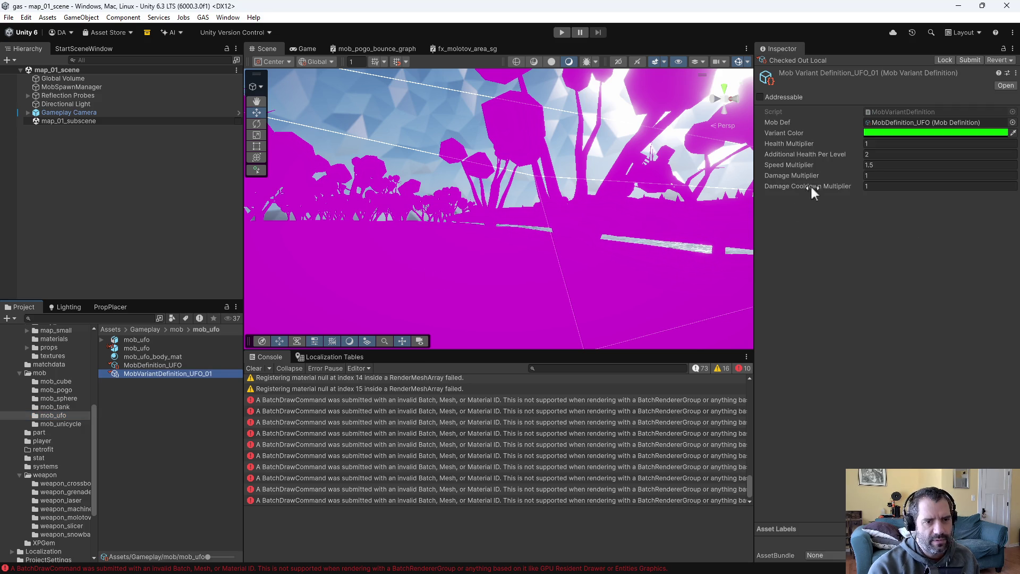
{"action": "left_click", "coordinate": [893, 155]}
{"action": "type", "text": "1.5"}
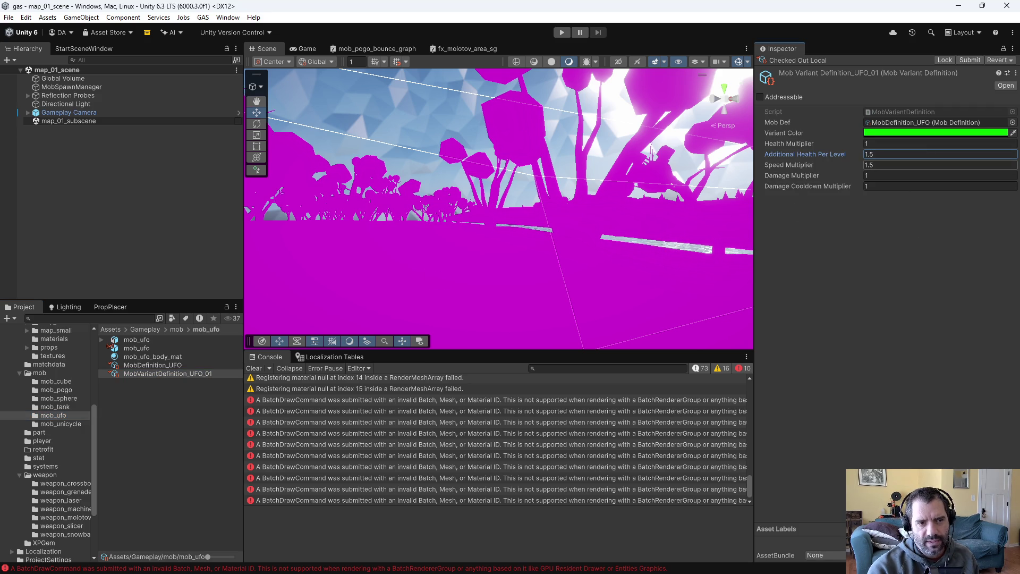
{"action": "left_click", "coordinate": [902, 228]}
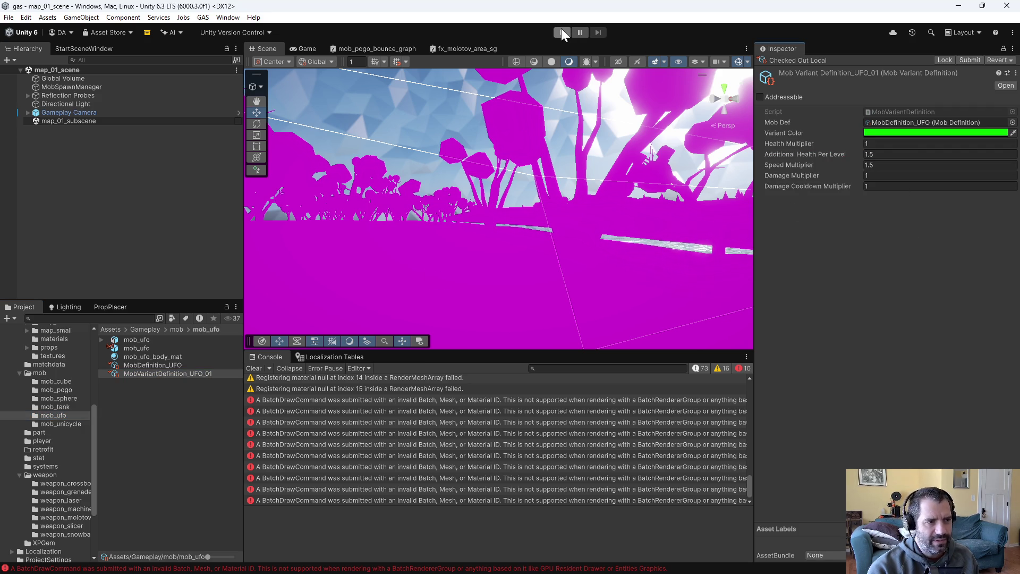
Start a play-test, mount a Snowball on the car grid in the retrofit screen, then pause
{"action": "left_click", "coordinate": [561, 31]}
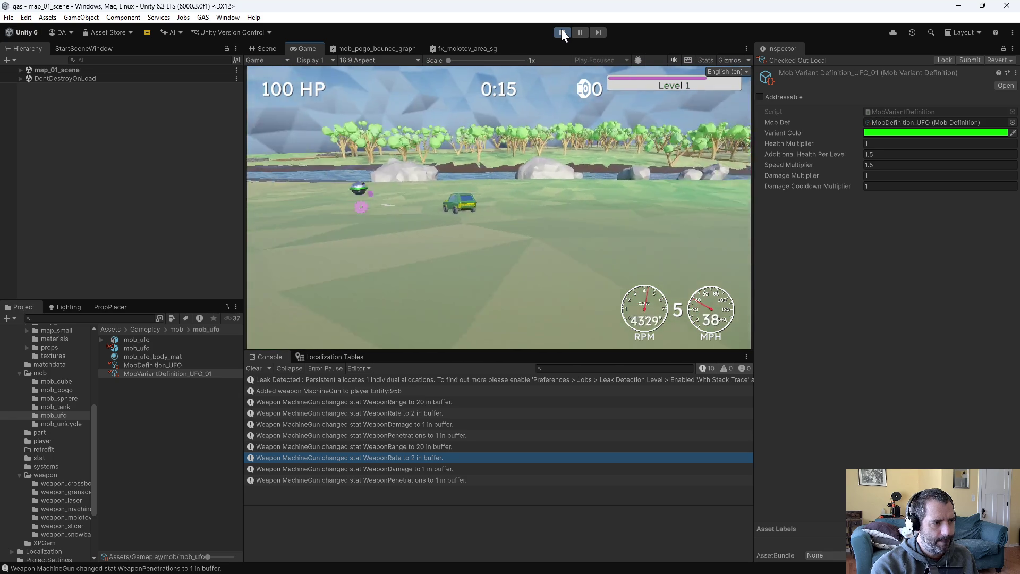
{"action": "key", "text": "Right"}
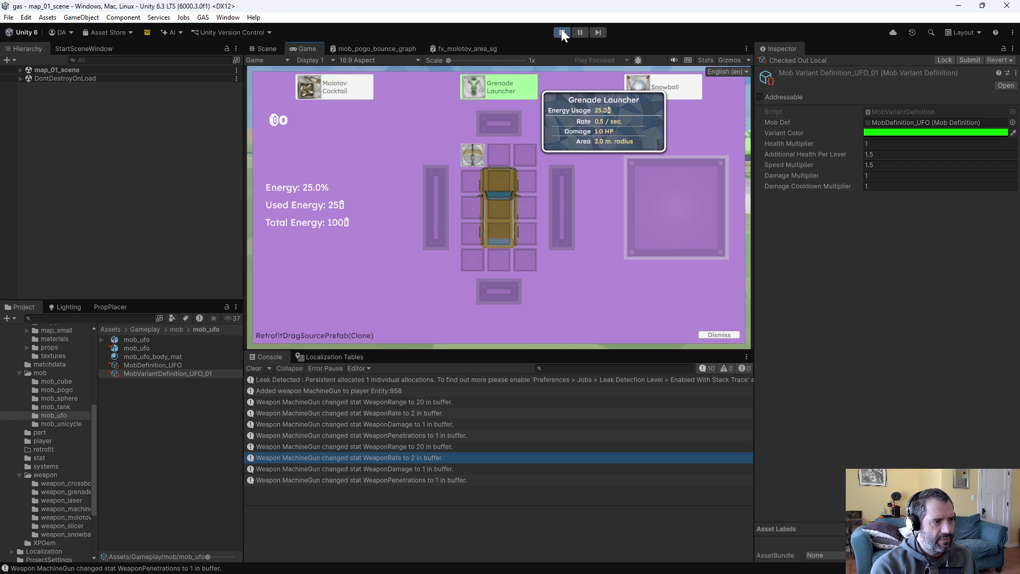
{"action": "key", "text": "Right"}
{"action": "key", "text": "Return"}
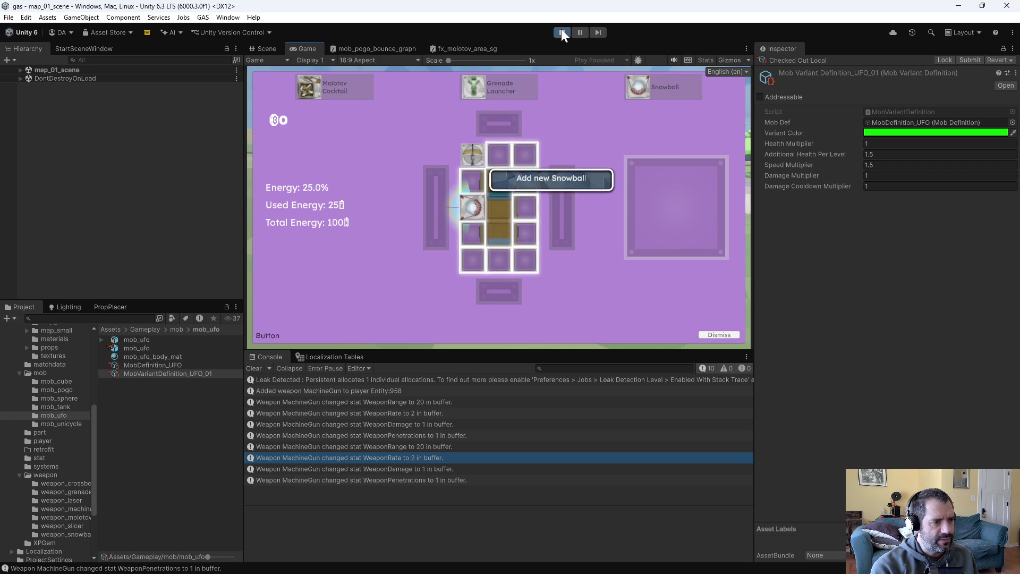
{"action": "key", "text": "Return"}
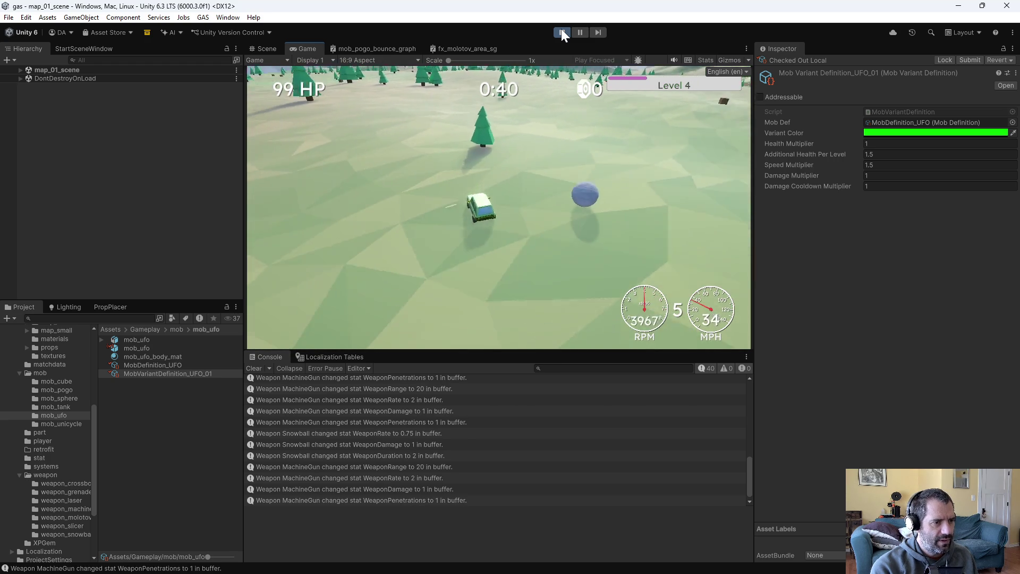
{"action": "key", "text": "Escape"}
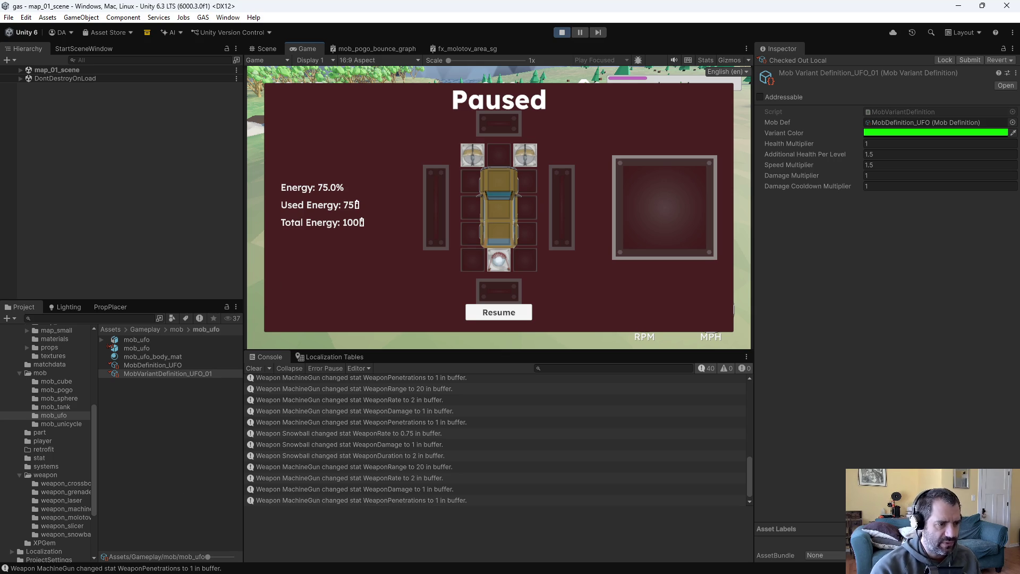
Resume, steer away from the river, and apply the Range upgrade to the machine gun
{"action": "left_click", "coordinate": [507, 318]}
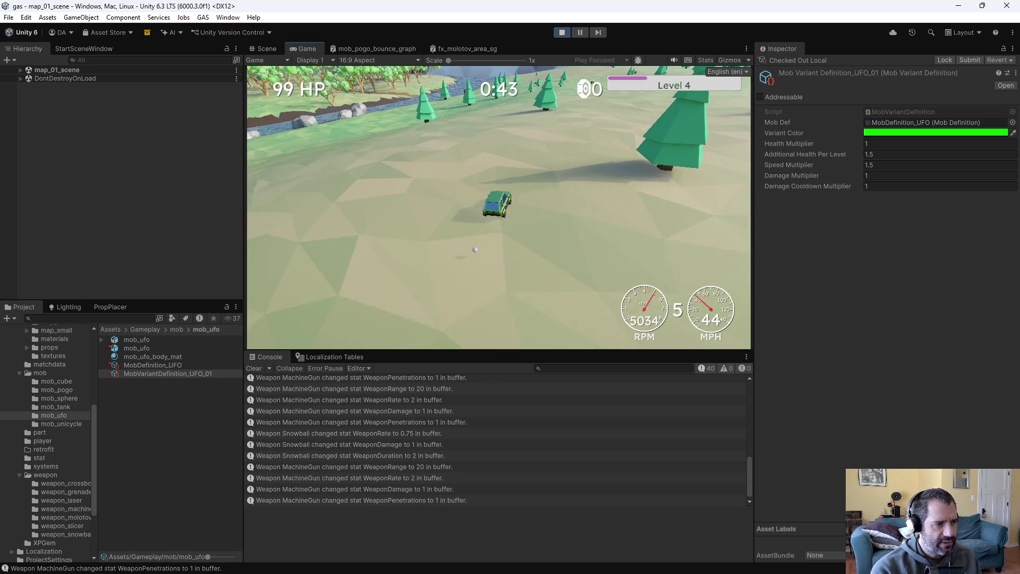
{"action": "key", "text": "w"}
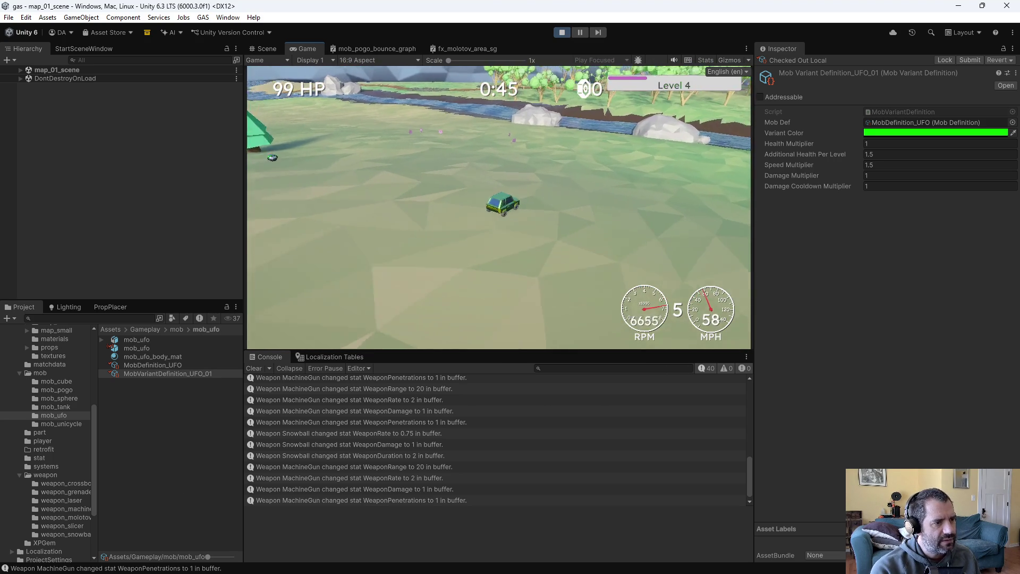
{"action": "key", "text": "a"}
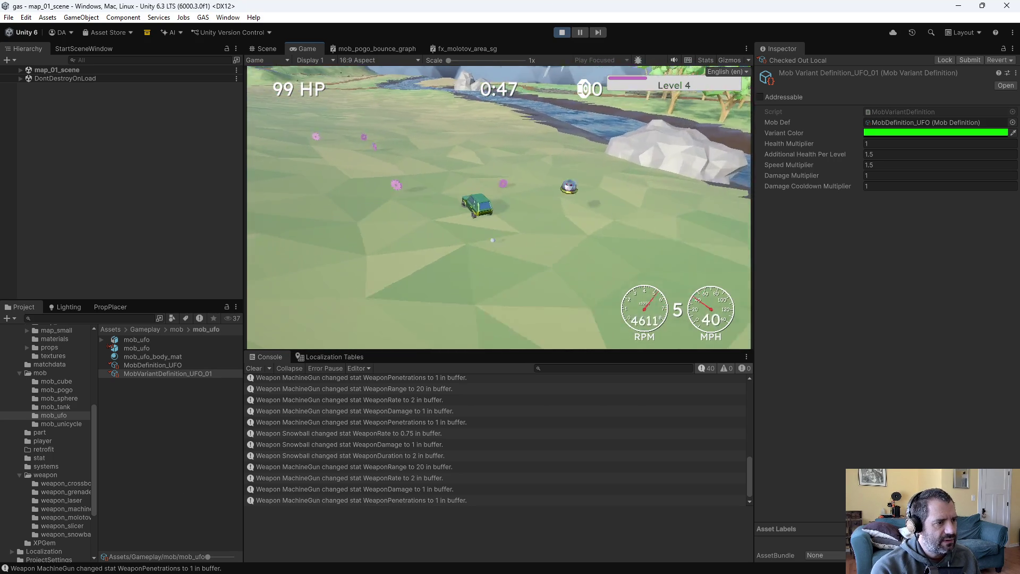
{"action": "key", "text": "a"}
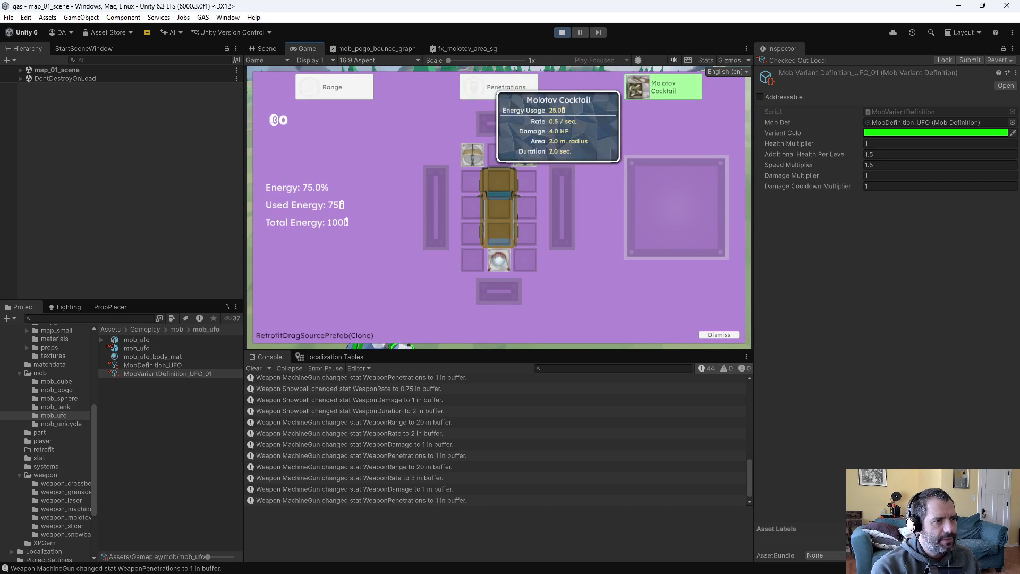
{"action": "key", "text": "Return"}
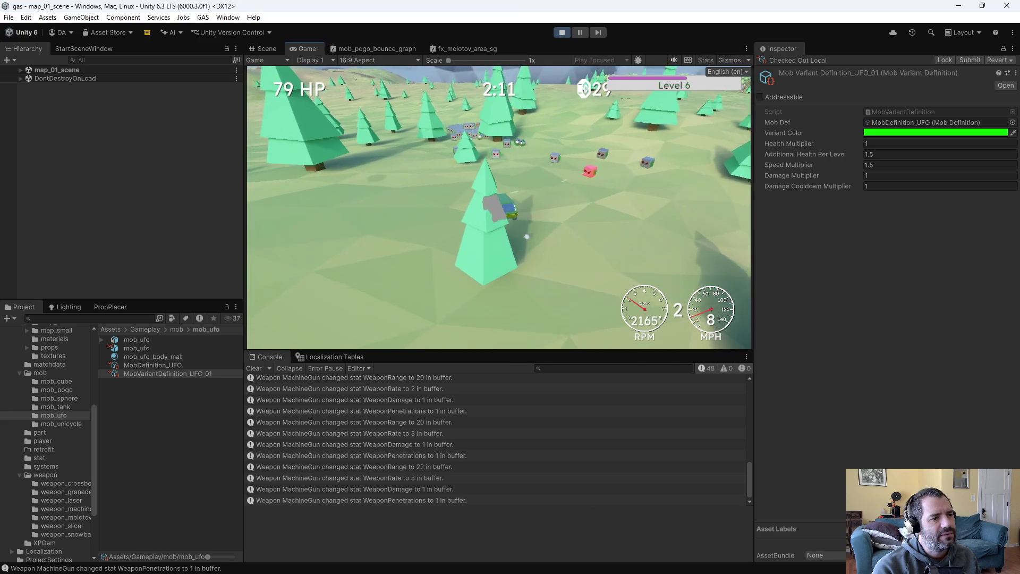
Evade the UFO swarm until the level 6 retrofit choice (Slicer, Penetrations, Rate) appears
{"action": "key", "text": "s"}
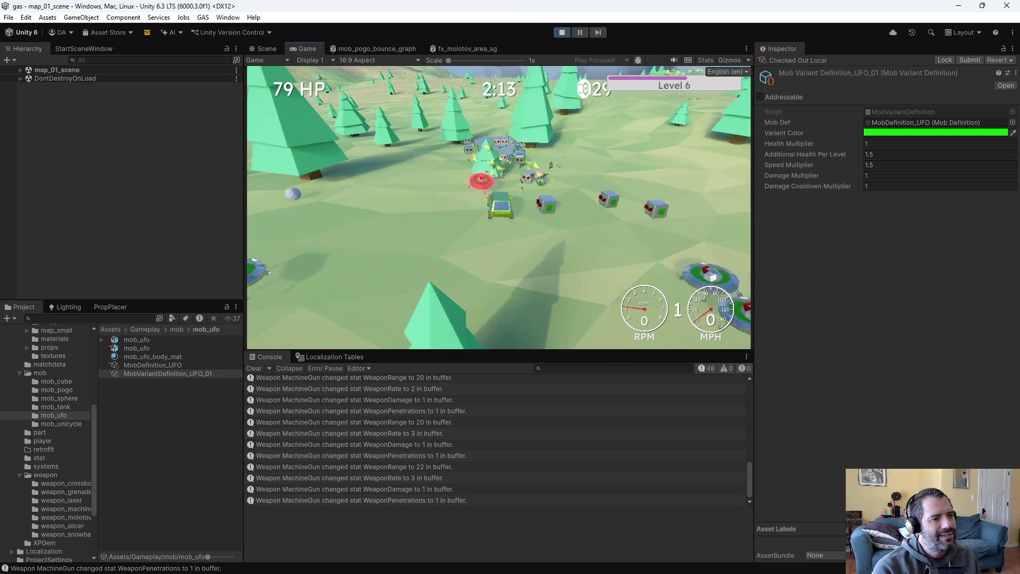
{"action": "key", "text": "w"}
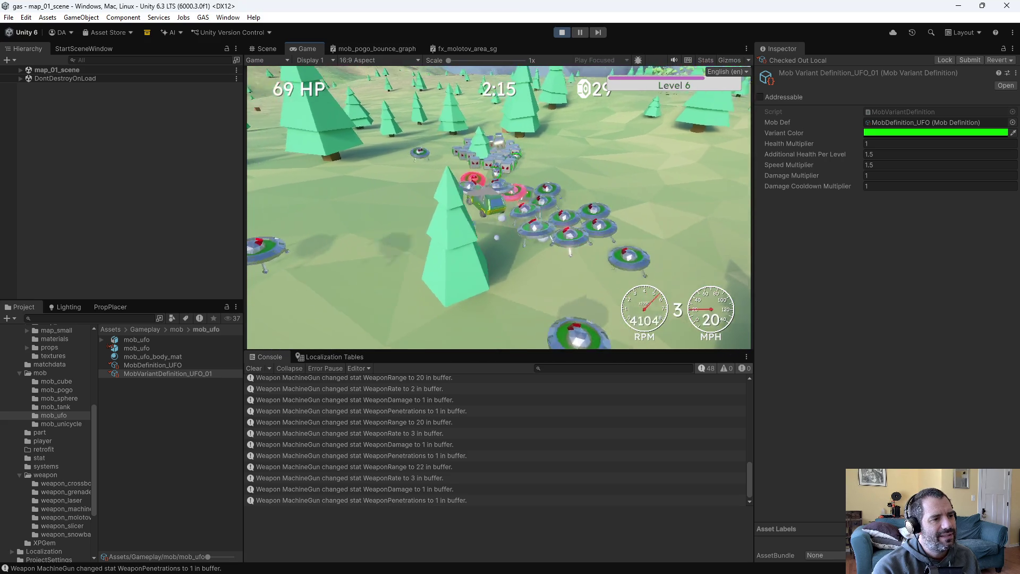
{"action": "key", "text": "a"}
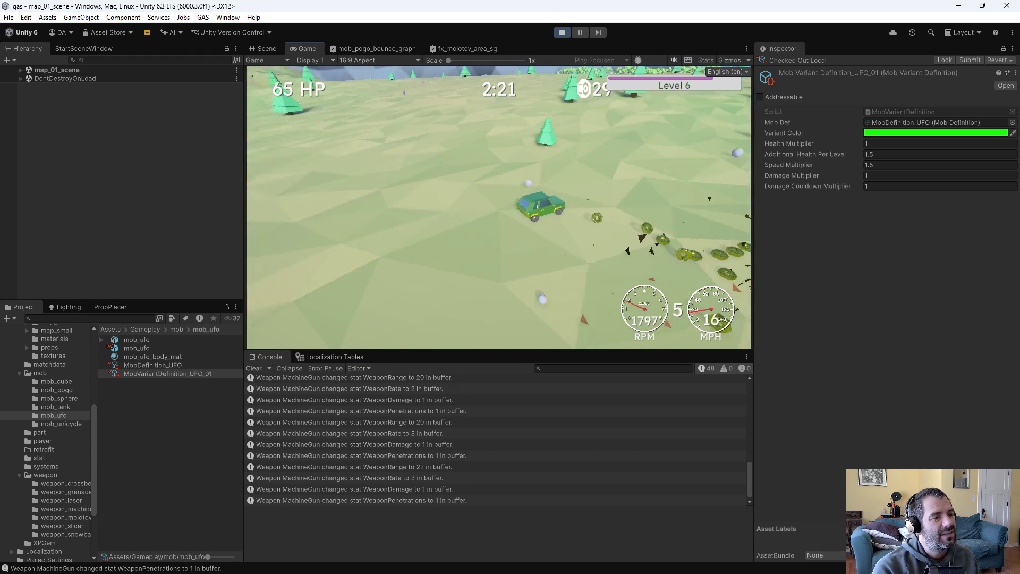
{"action": "key", "text": "s"}
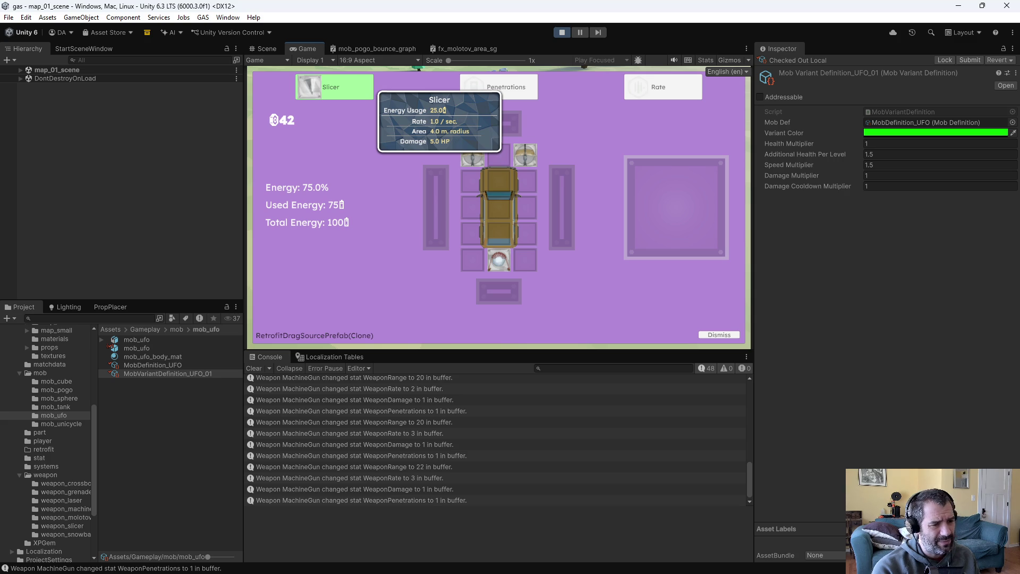
Give the machine gun the Rate upgrade from the retrofit choices
{"action": "left_click", "coordinate": [499, 87]}
{"action": "left_click", "coordinate": [663, 87]}
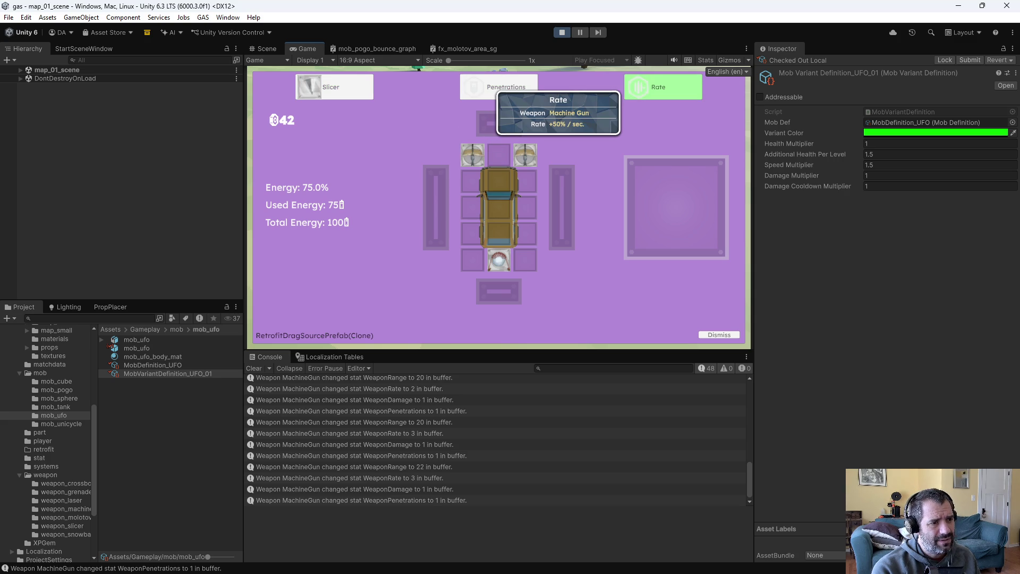
{"action": "left_click", "coordinate": [525, 154]}
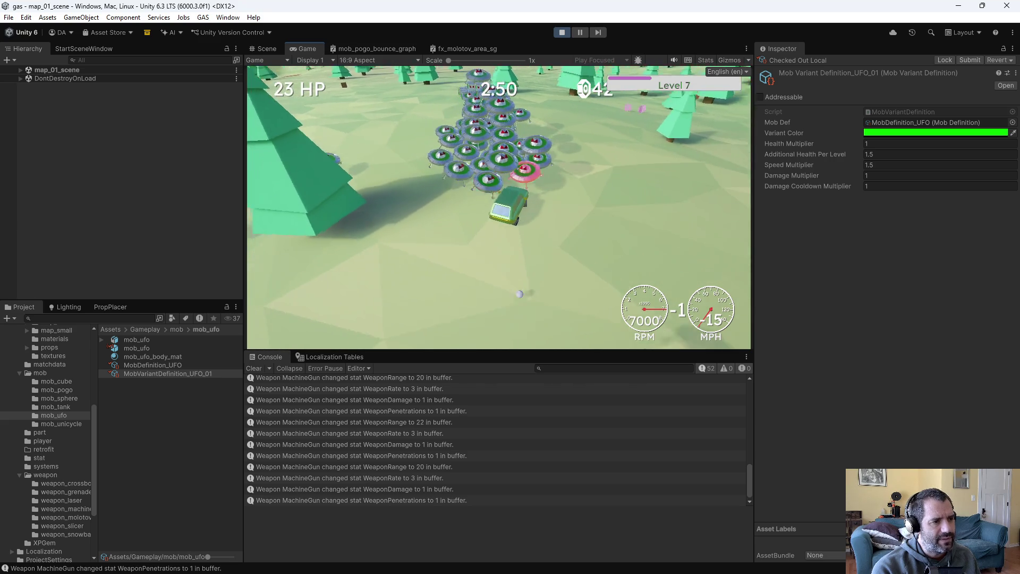
Drive the car around the field until health is nearly gone
{"action": "key", "text": "w"}
{"action": "key", "text": "d"}
{"action": "key", "text": "w"}
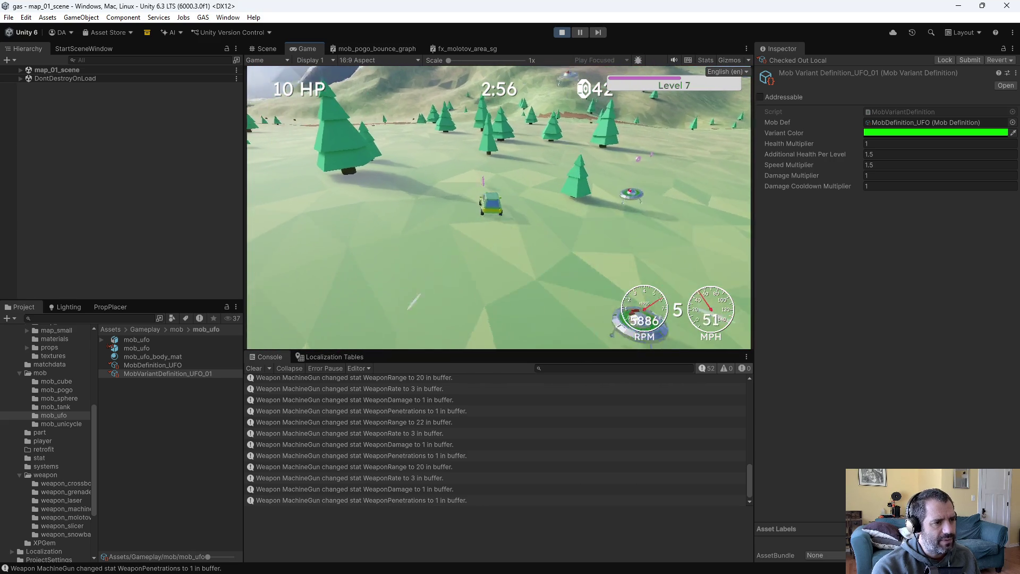
{"action": "key", "text": "w"}
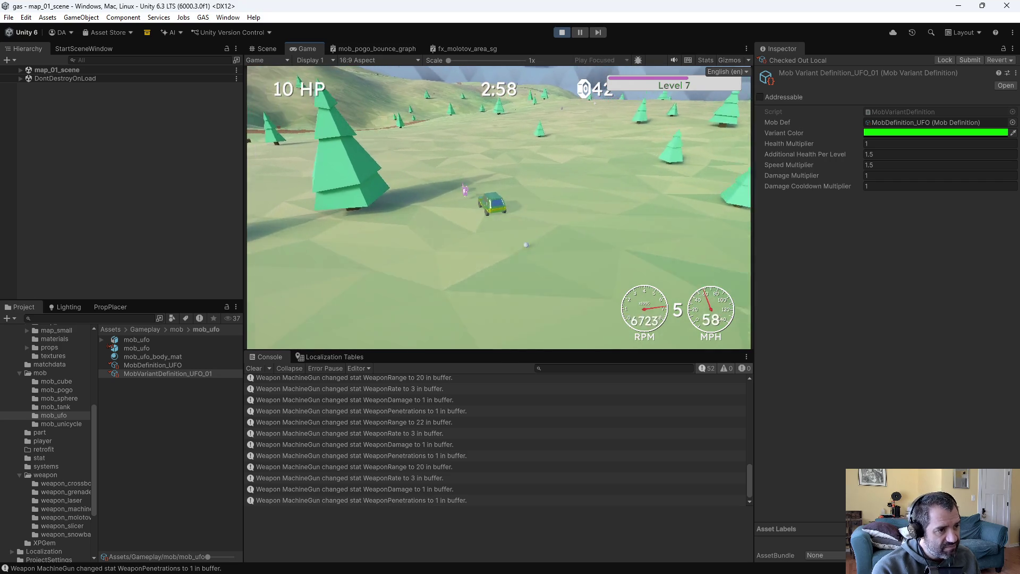
{"action": "key", "text": "s"}
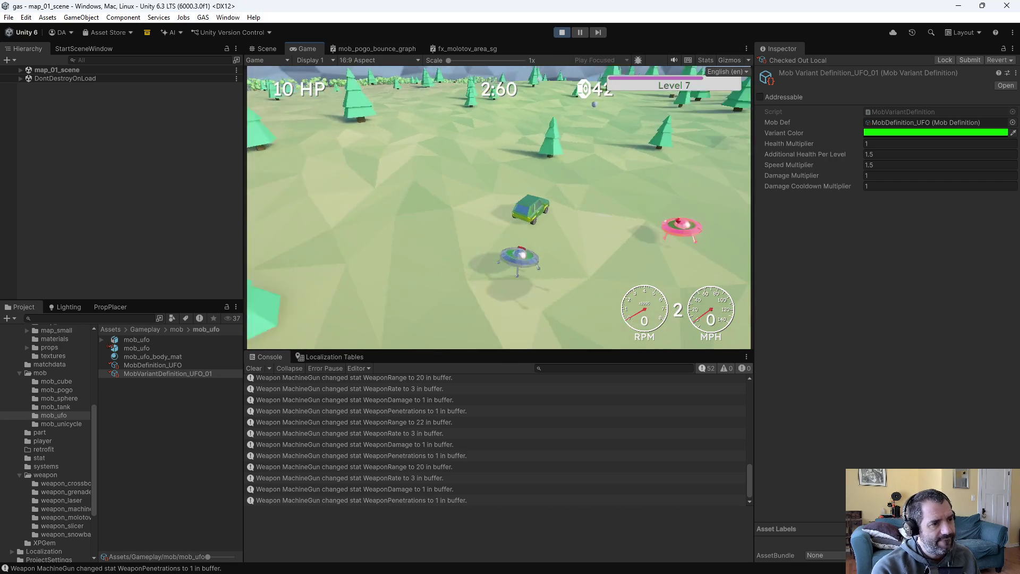
{"action": "key", "text": "s"}
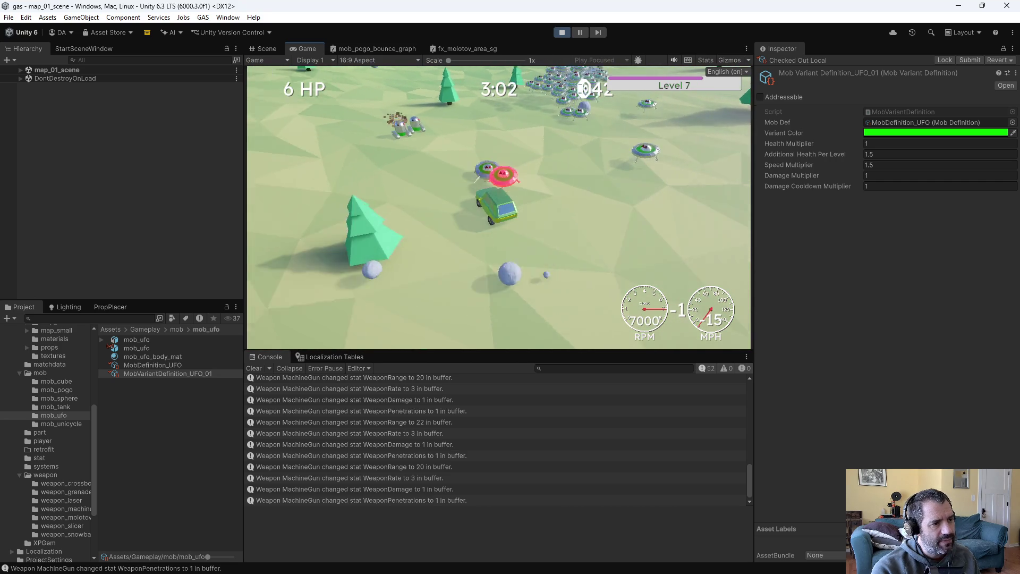
Save the match data to game_data.txt from the DEBUG panel and stop the game
{"action": "key", "text": "grave"}
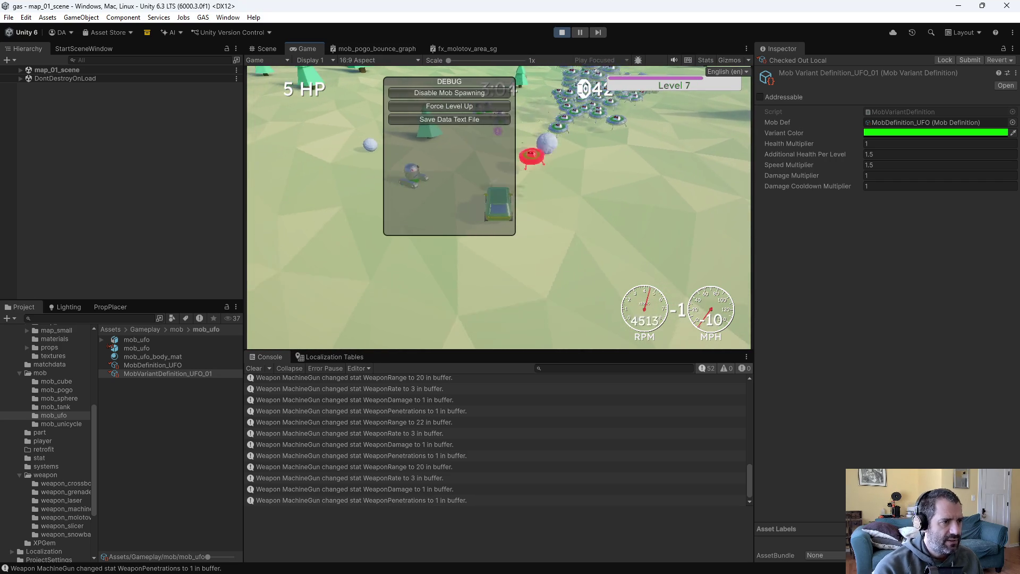
{"action": "left_click", "coordinate": [416, 118]}
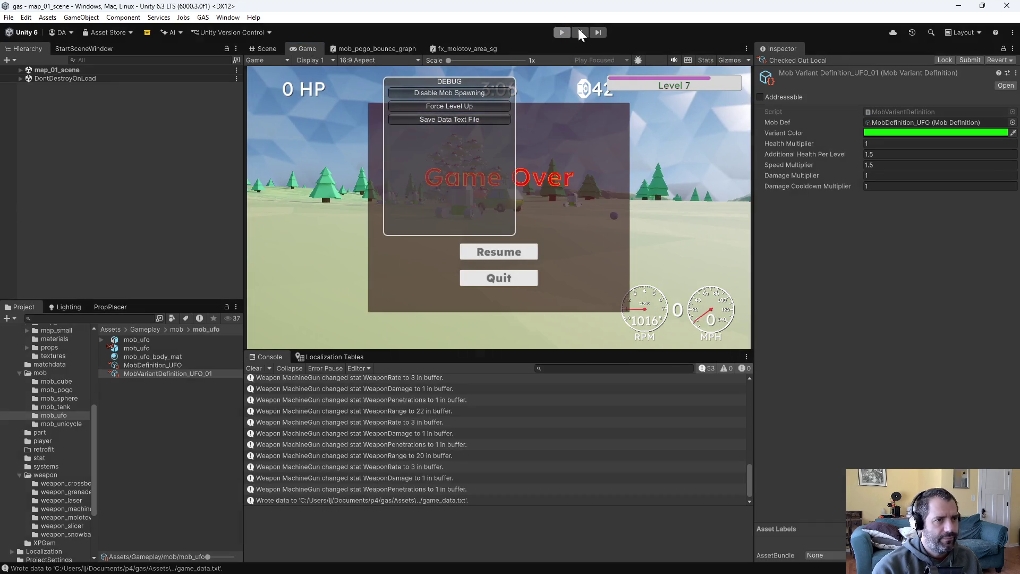
{"action": "left_click", "coordinate": [562, 32]}
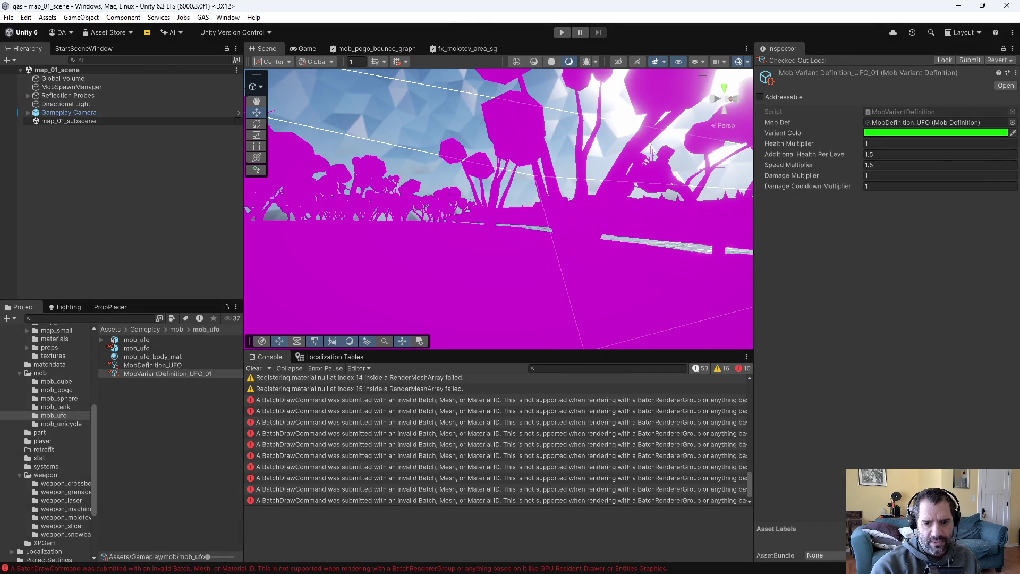
{"action": "key", "text": "alt+Tab"}
Discard the outdated game_data.txt buffer and reopen it from the gas folder listing
{"action": "key", "text": "ctrl+x"}
{"action": "key", "text": "d"}
{"action": "key", "text": "Return"}
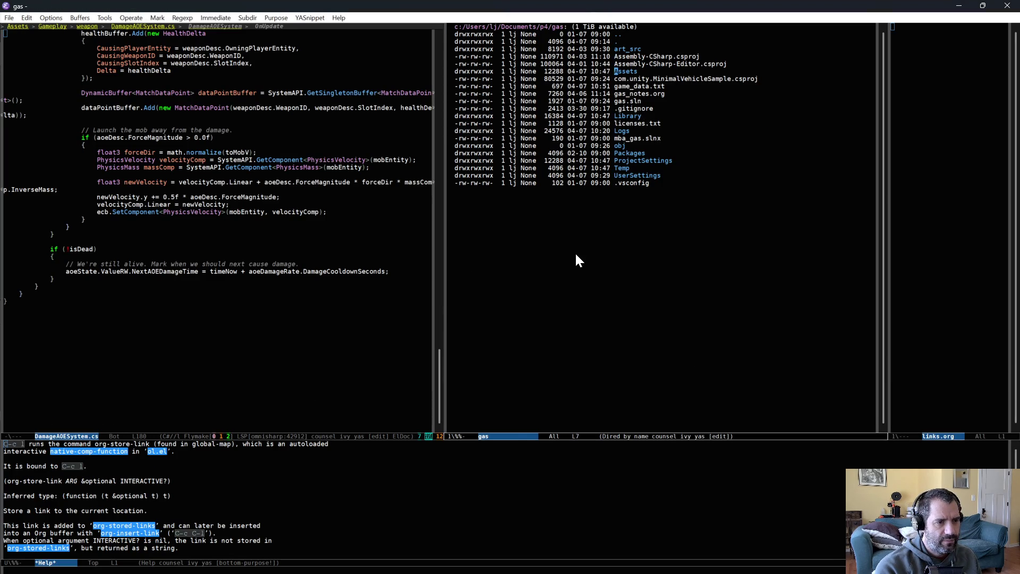
{"action": "key", "text": "q"}
{"action": "key", "text": "ctrl+x"}
{"action": "key", "text": "k"}
{"action": "key", "text": "Return"}
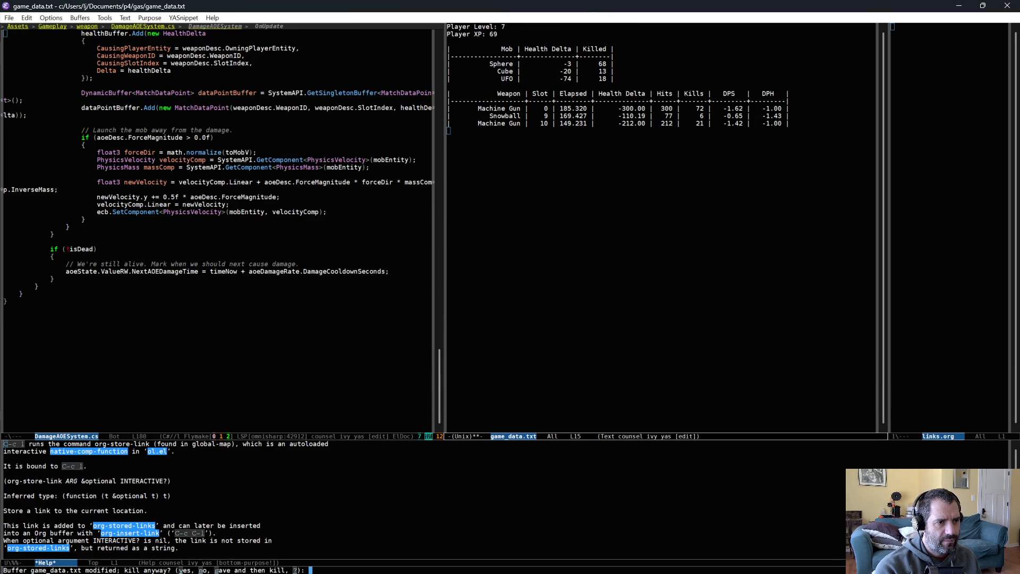
{"action": "key", "text": "y"}
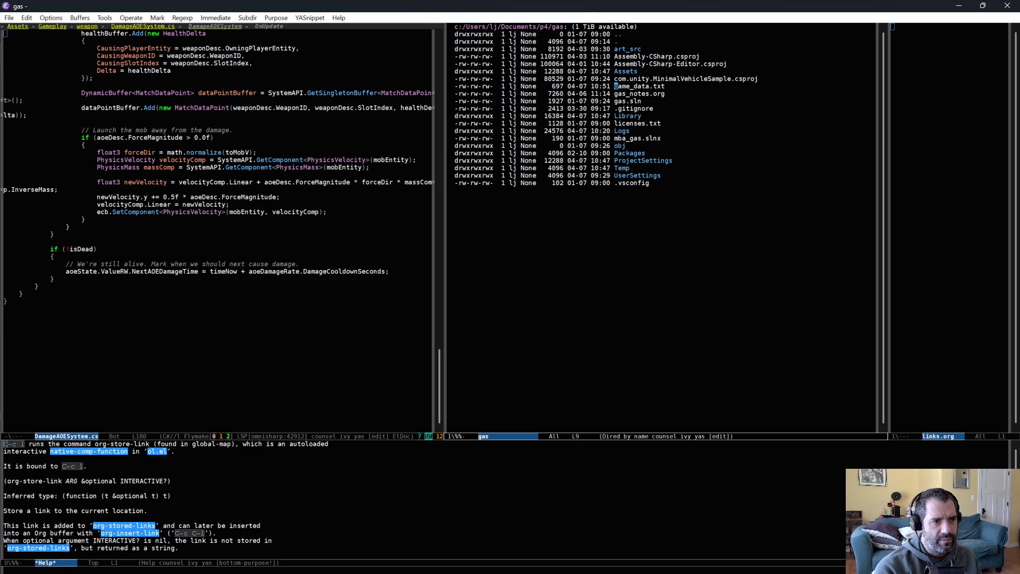
{"action": "key", "text": "Return"}
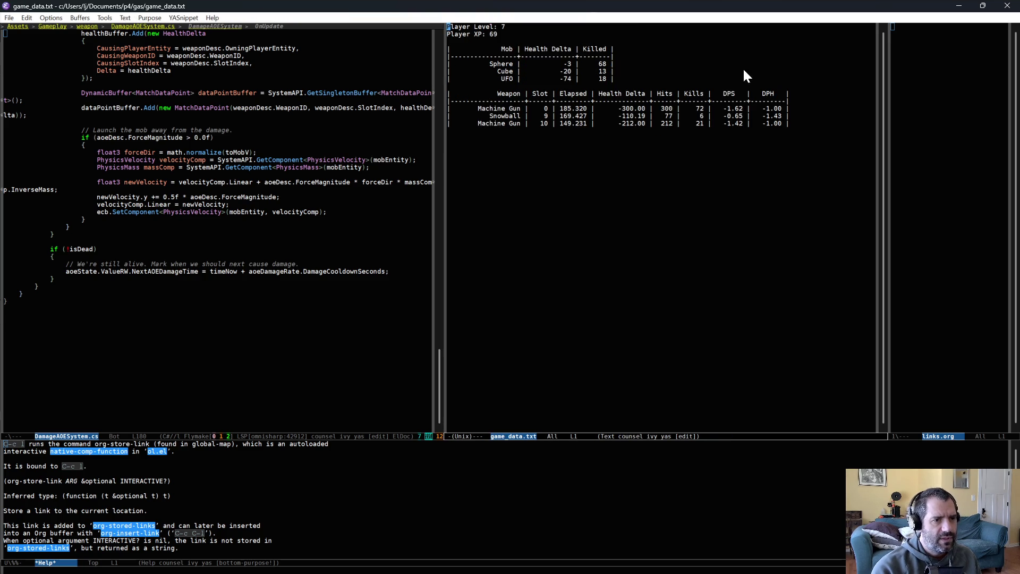
Select the Cube row in the refreshed mob table
{"action": "triple_click", "coordinate": [624, 72]}
{"action": "left_click", "coordinate": [625, 62]}
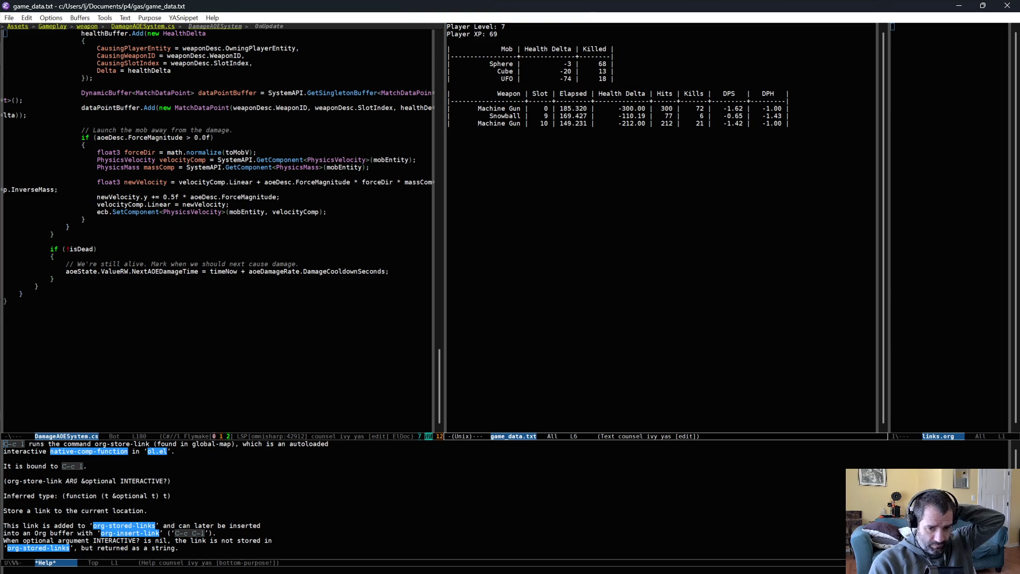
{"action": "key", "text": "alt+Tab"}
Set MobVariantDefinition_Cube_01's Additional Health Per Level to 0.25
{"action": "left_click", "coordinate": [82, 382]}
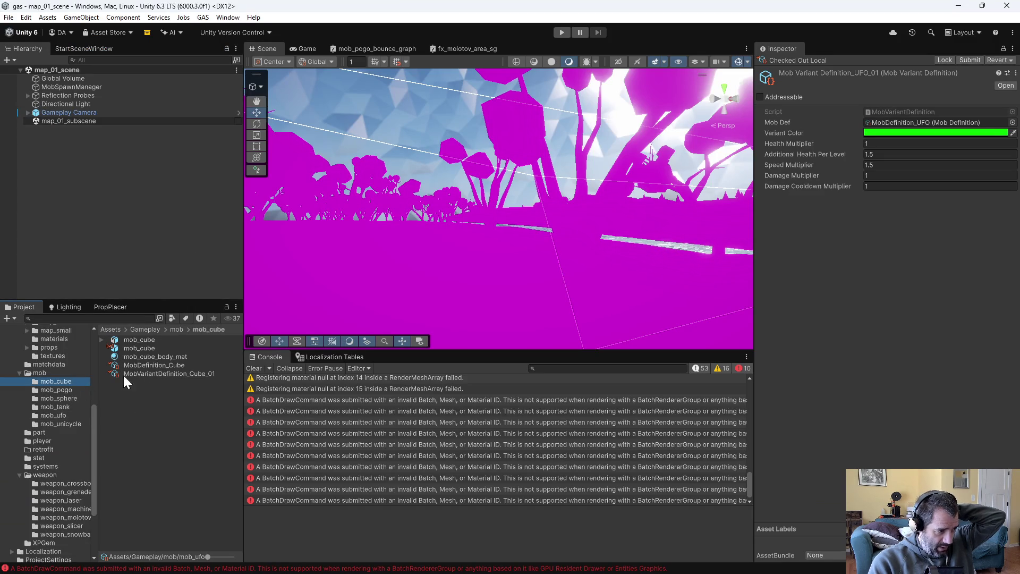
{"action": "left_click", "coordinate": [148, 367]}
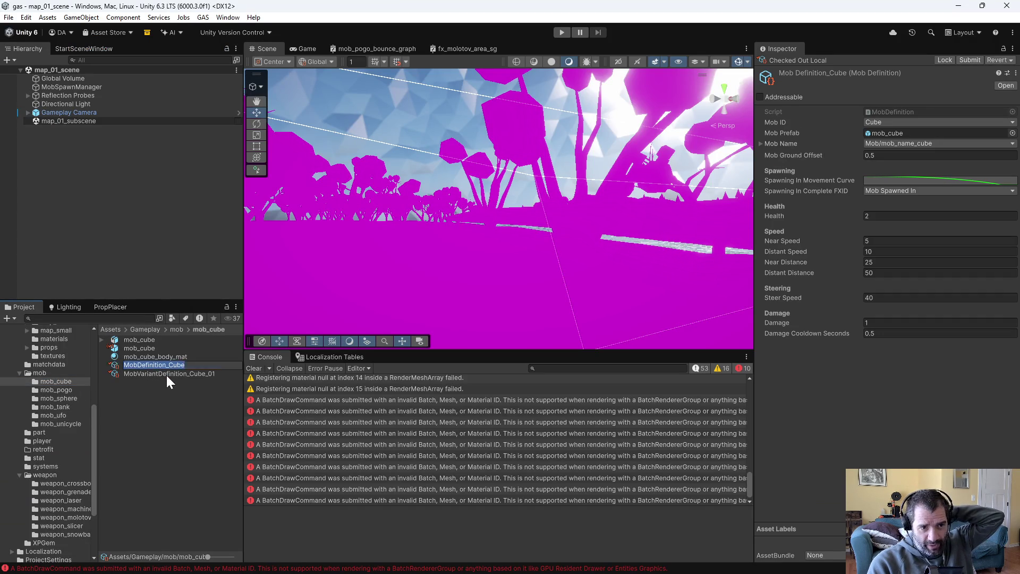
{"action": "left_click", "coordinate": [170, 375]}
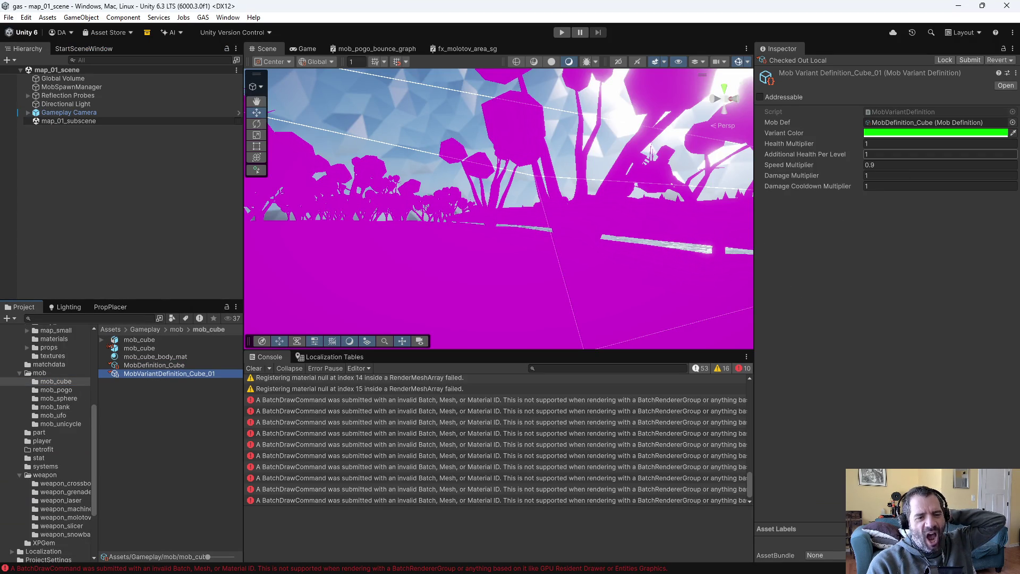
{"action": "left_click", "coordinate": [904, 154]}
{"action": "type", "text": "0.25"}
{"action": "left_click", "coordinate": [936, 238]}
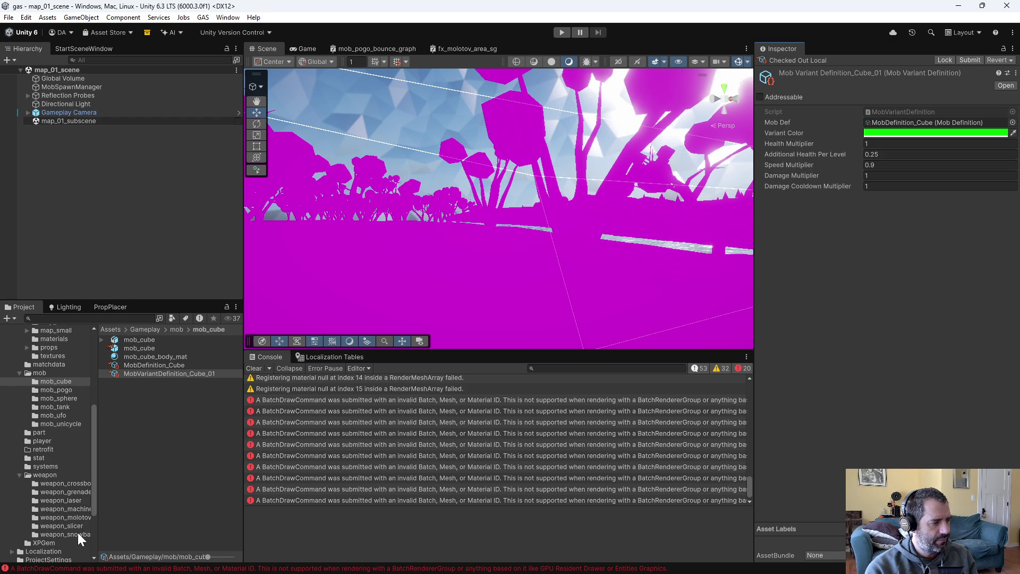
Raise WeaponDefinition_Snowball's Weapon Damage base to 4 and start a new play test
{"action": "left_click", "coordinate": [77, 533]}
{"action": "left_click", "coordinate": [138, 425]}
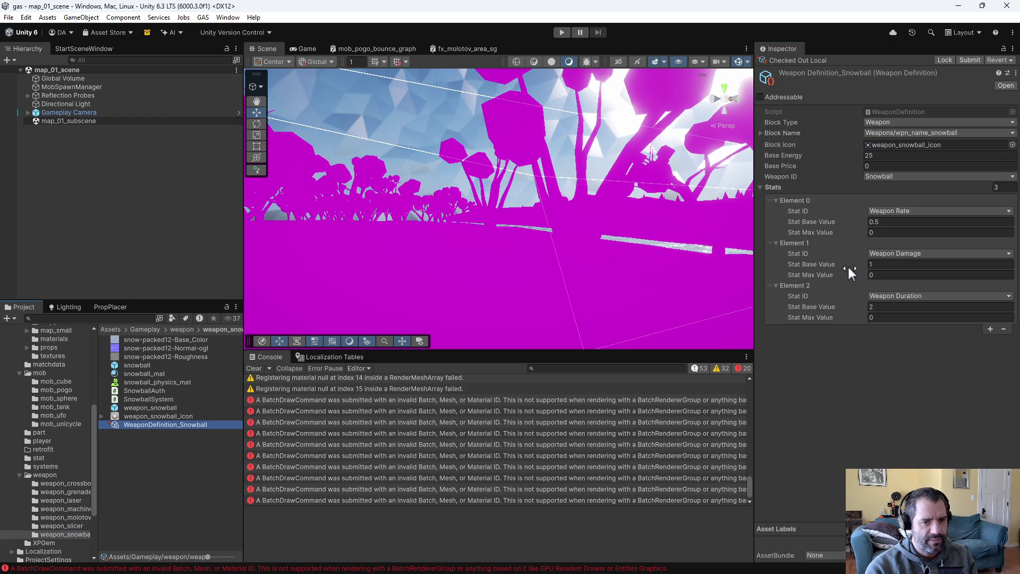
{"action": "left_click", "coordinate": [904, 265]}
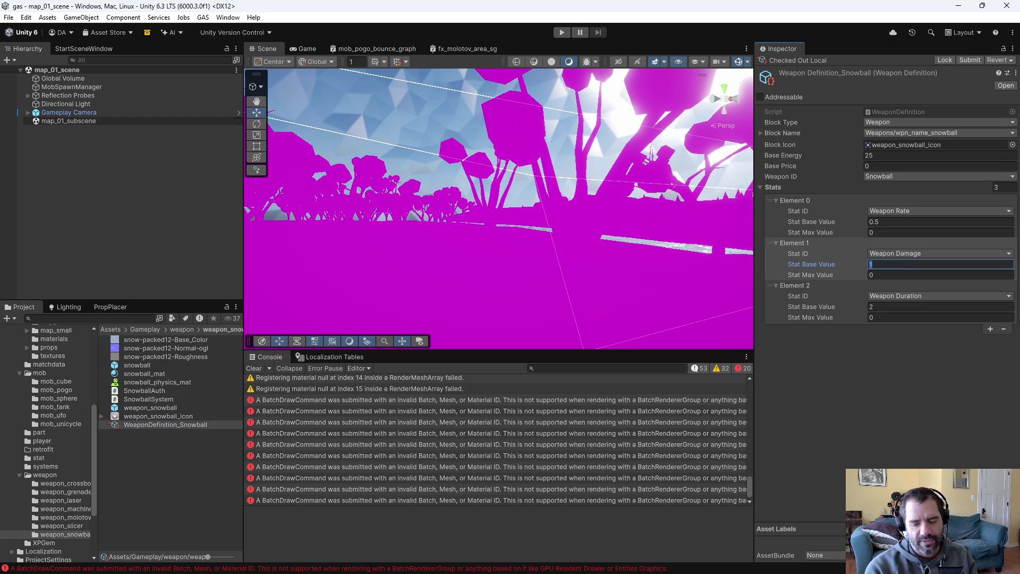
{"action": "type", "text": "4"}
{"action": "key", "text": "Return"}
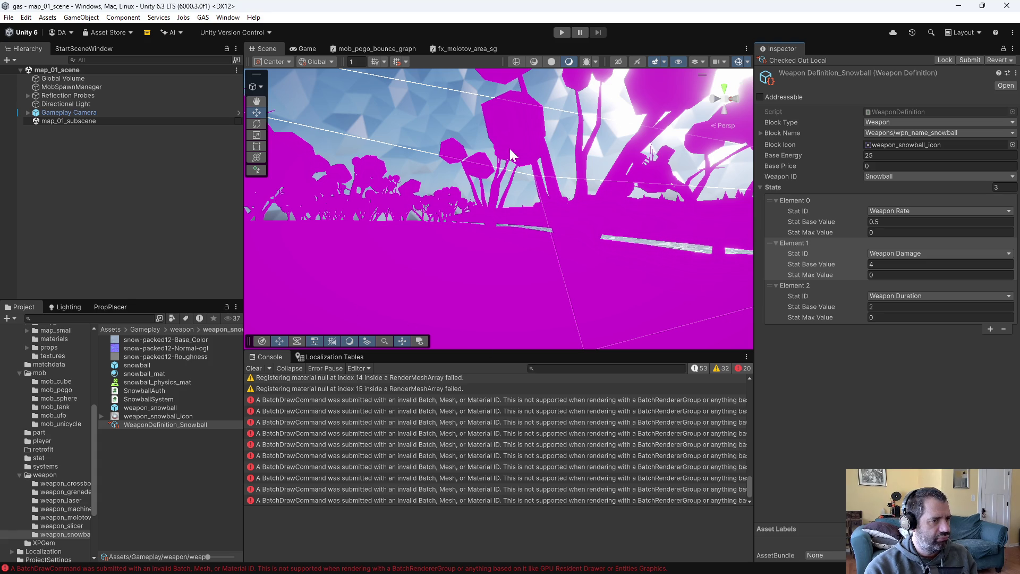
{"action": "left_click", "coordinate": [563, 32]}
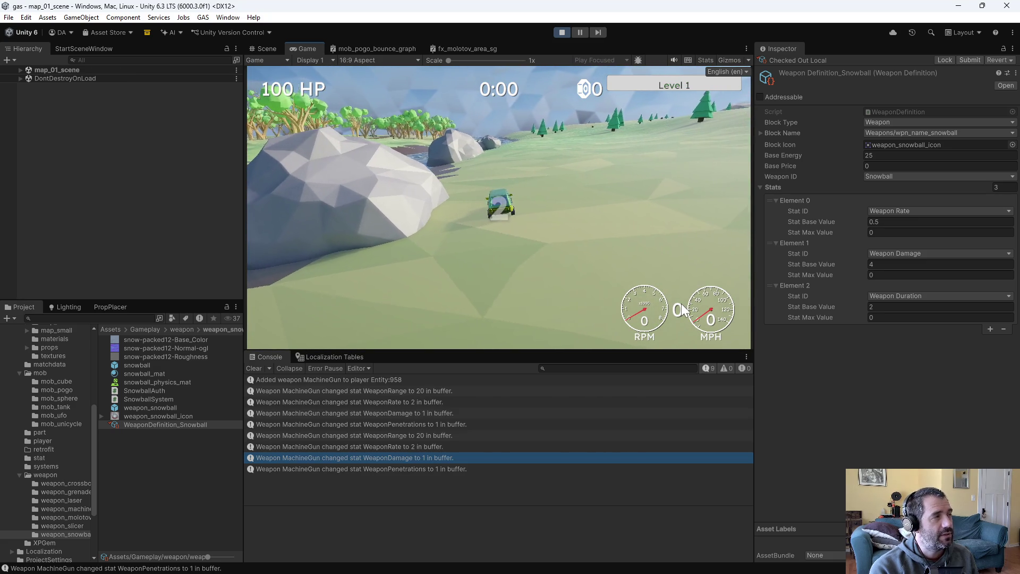
Drive around the river and snowy field, then mount a Crossbow from the retrofit screen
{"action": "key", "text": "w"}
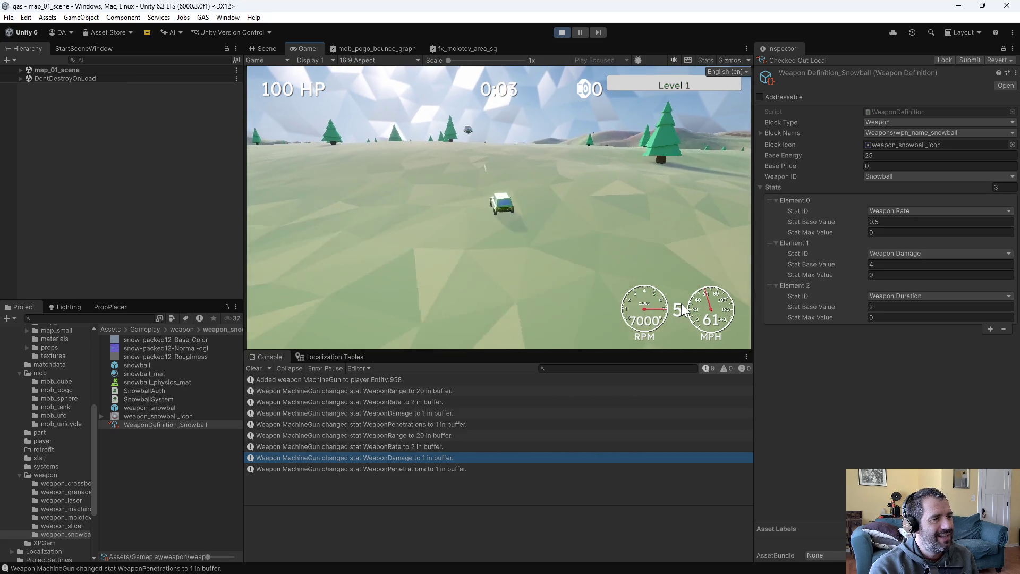
{"action": "key", "text": "a"}
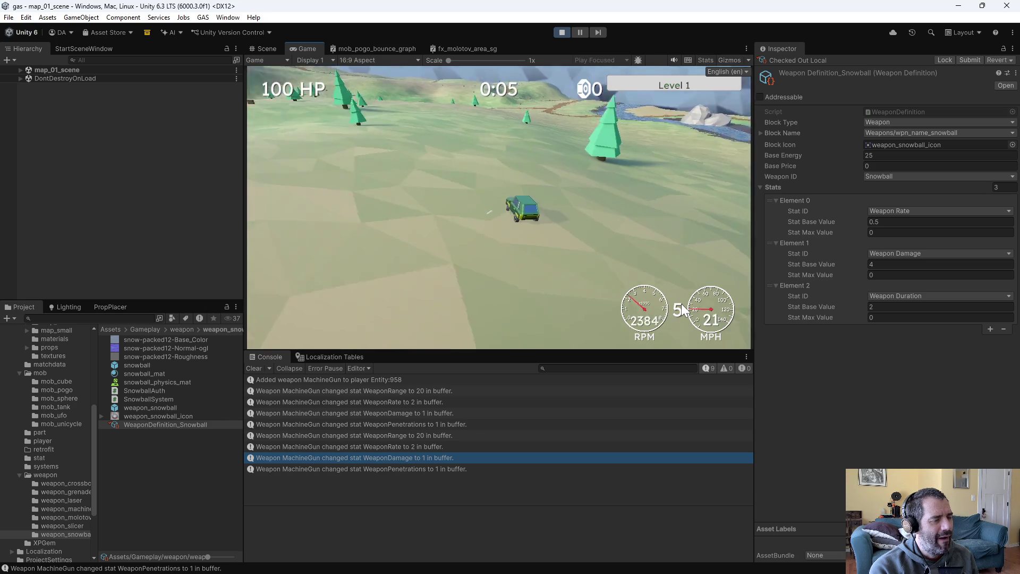
{"action": "key", "text": "d"}
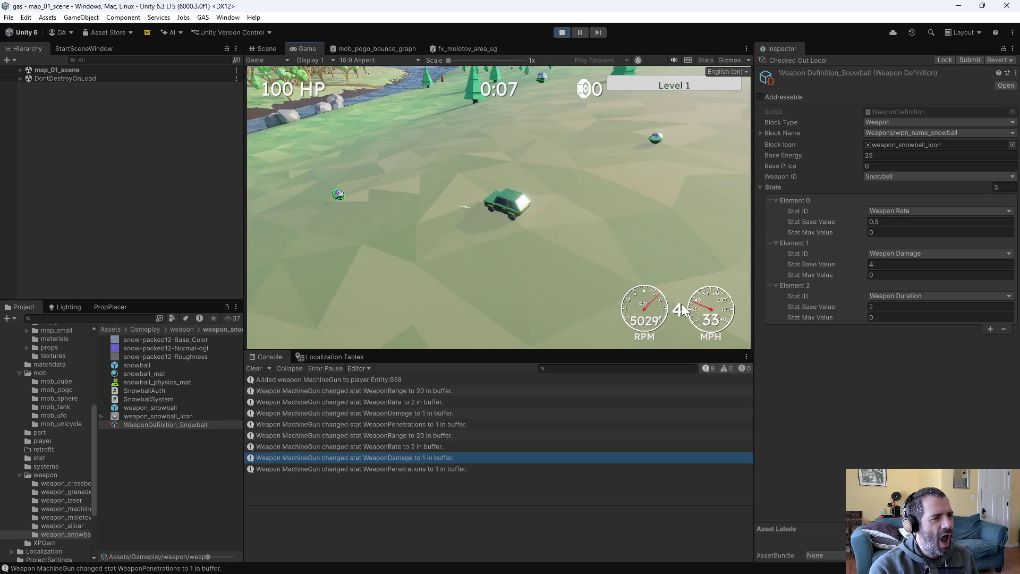
{"action": "key", "text": "a"}
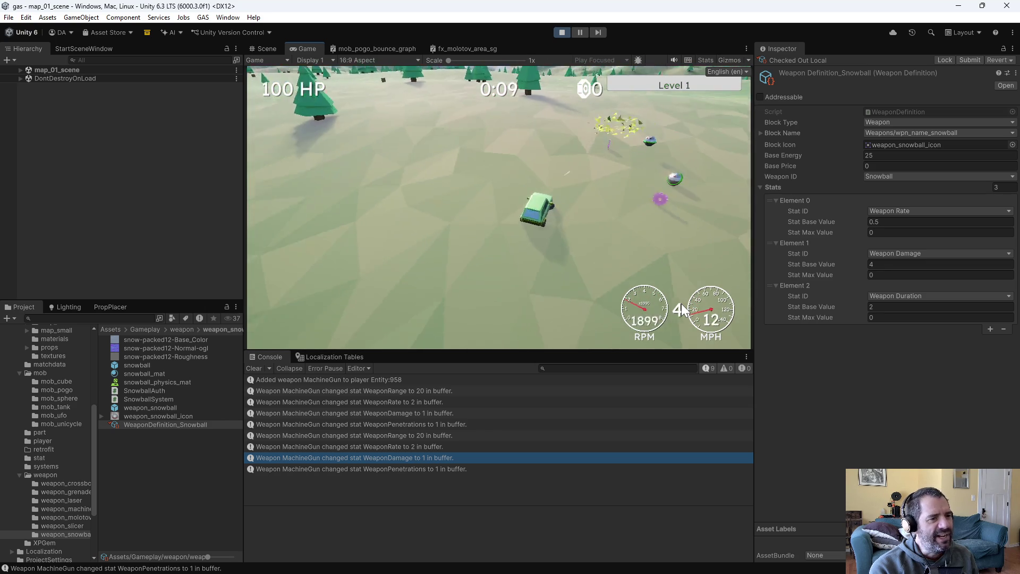
{"action": "key", "text": "d"}
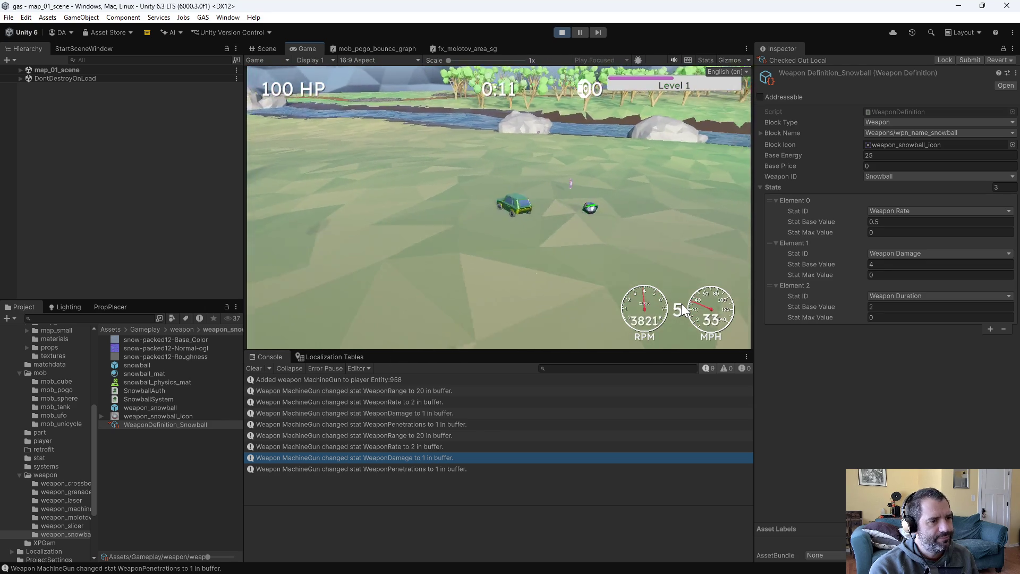
{"action": "key", "text": "a"}
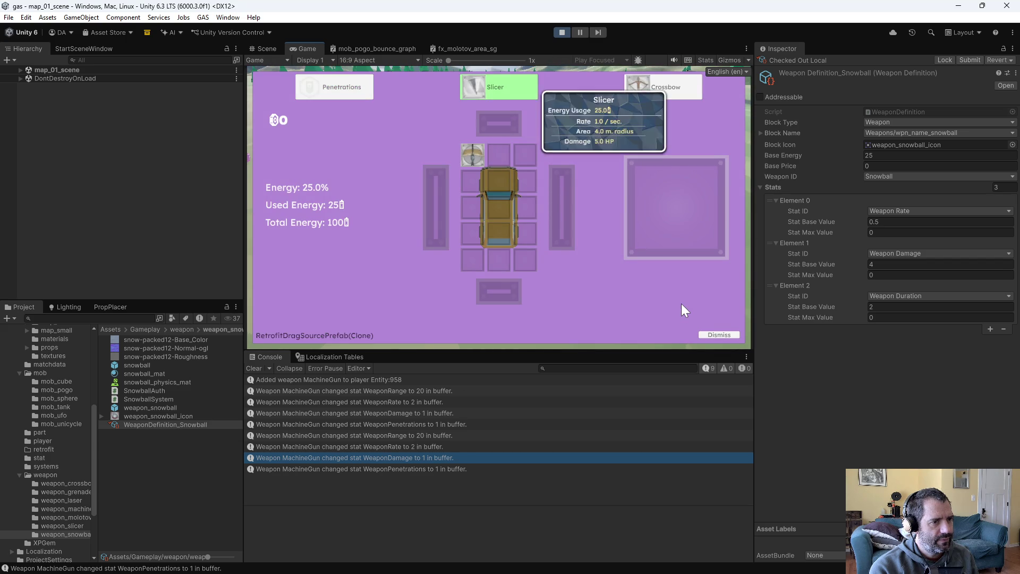
{"action": "key", "text": "Return"}
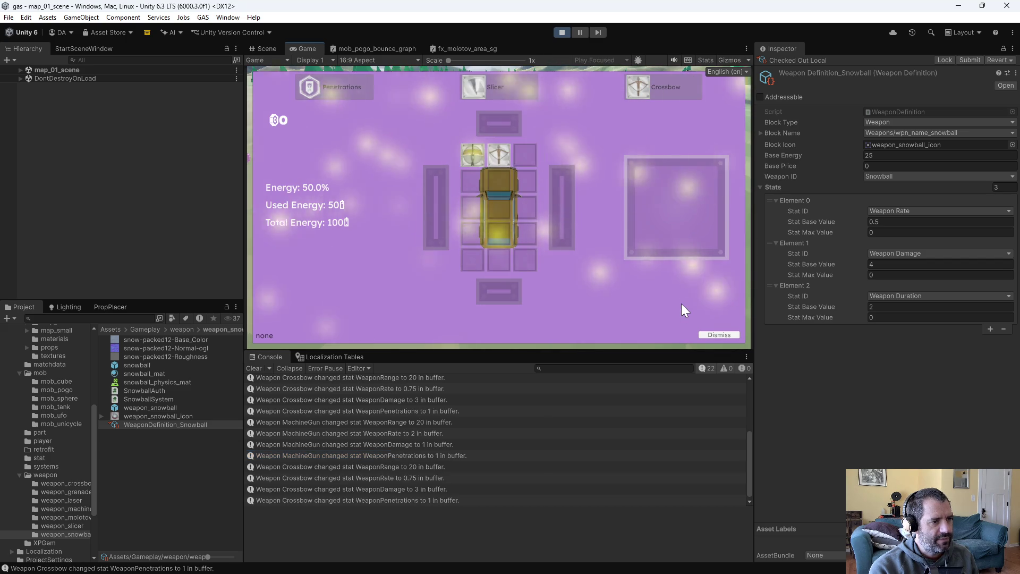
Give the Machine Gun the Range upgrade and keep driving toward level 4
{"action": "key", "text": "d"}
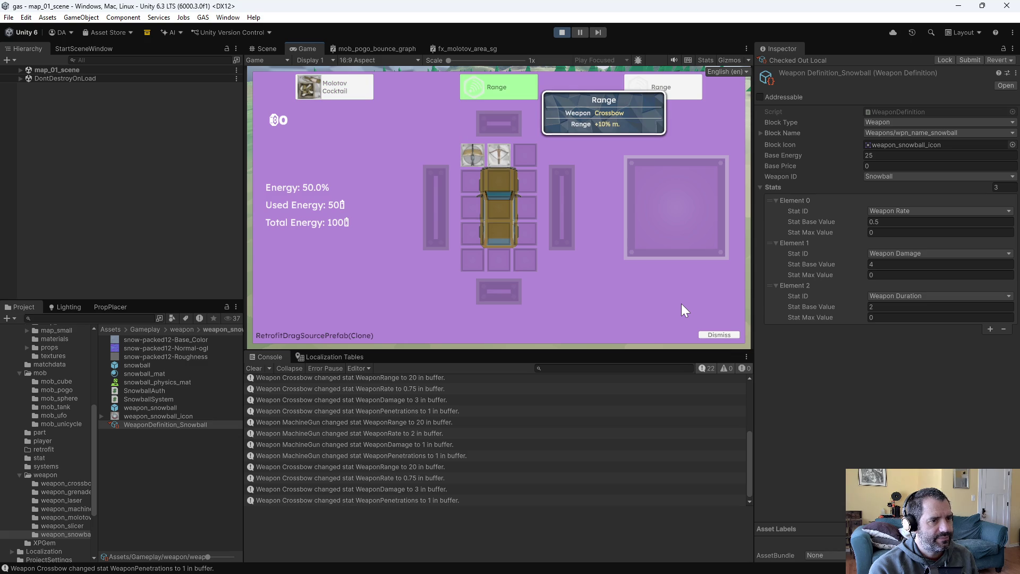
{"action": "key", "text": "Return"}
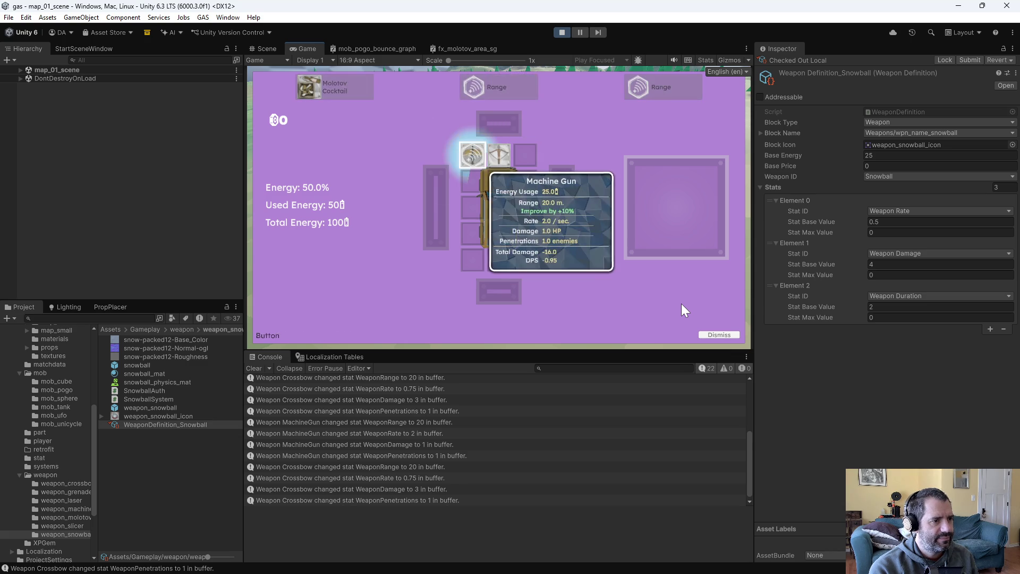
{"action": "key", "text": "d"}
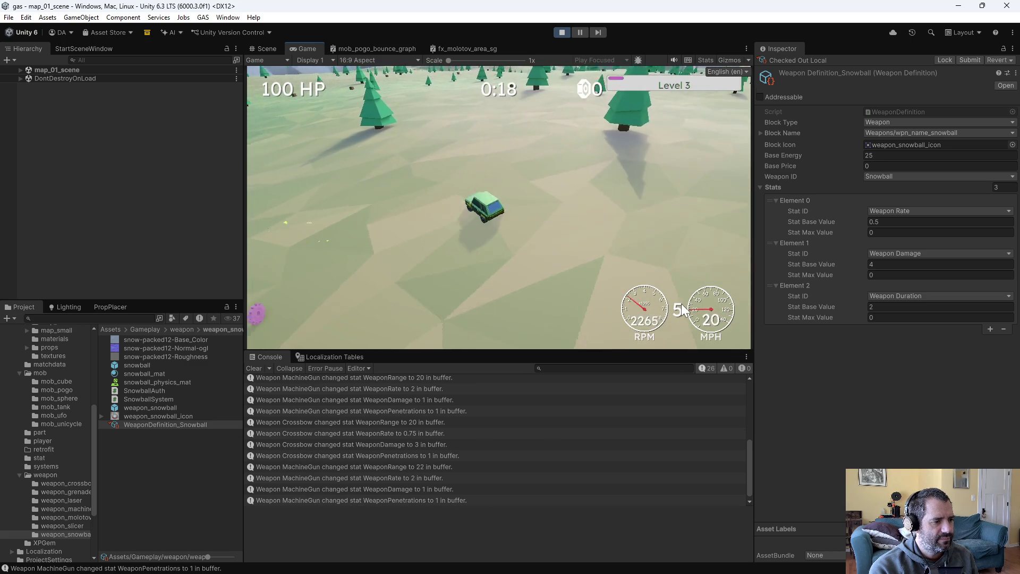
{"action": "key", "text": "w"}
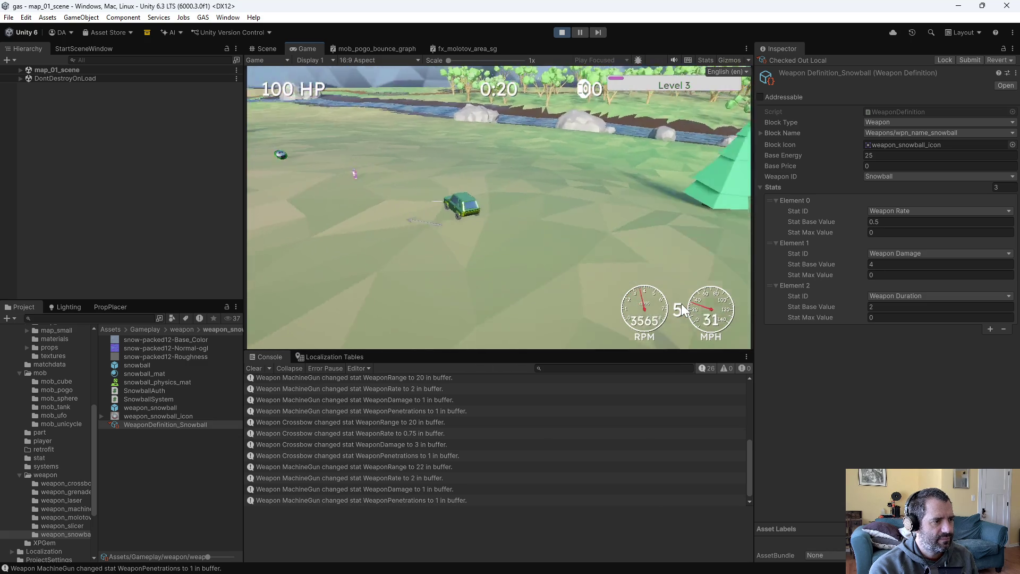
{"action": "key", "text": "d"}
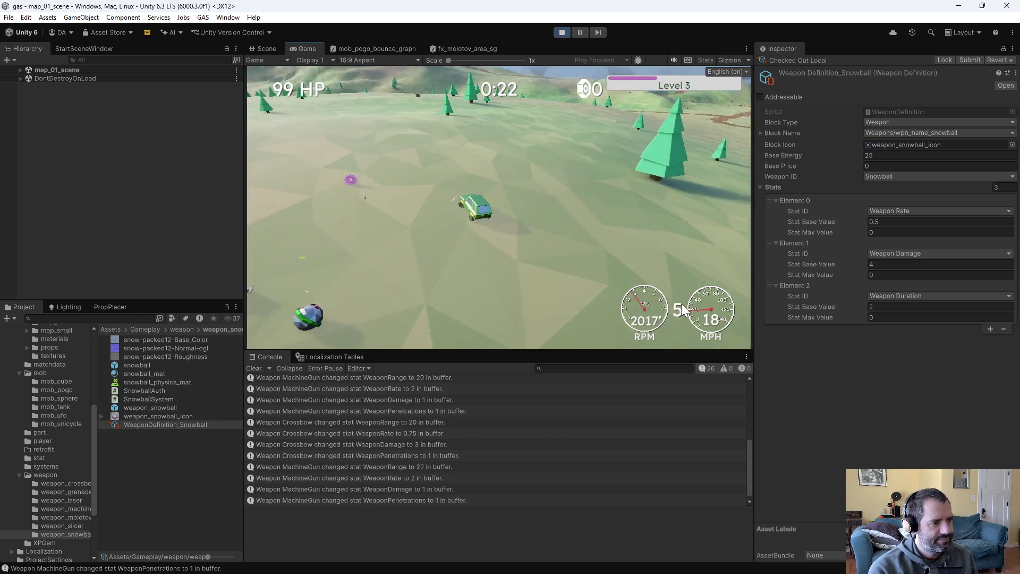
{"action": "key", "text": "a"}
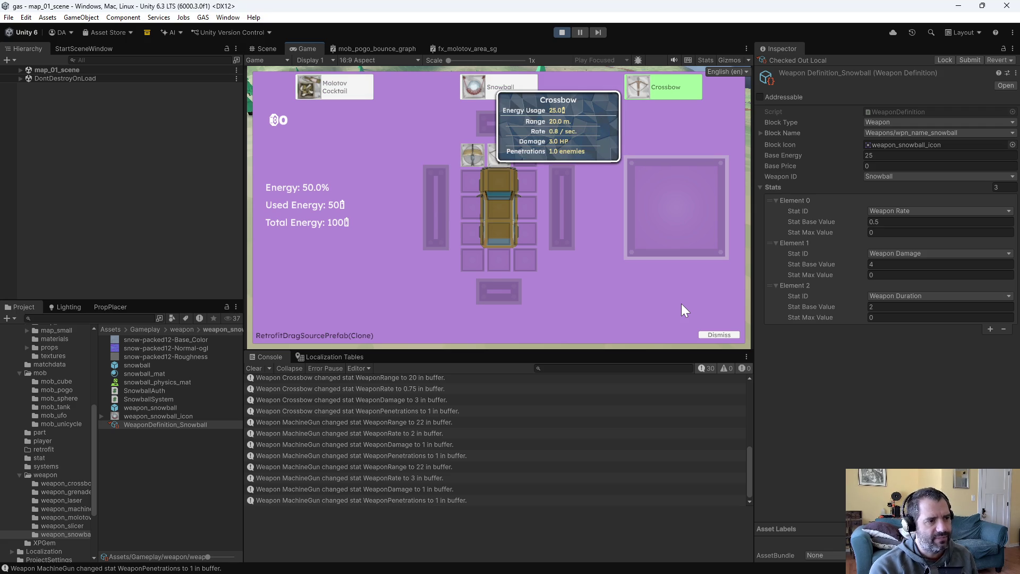
Add a second crossbow, upgrade Machine Gun damage and crossbow penetrations, then pause at level 8
{"action": "key", "text": "Return"}
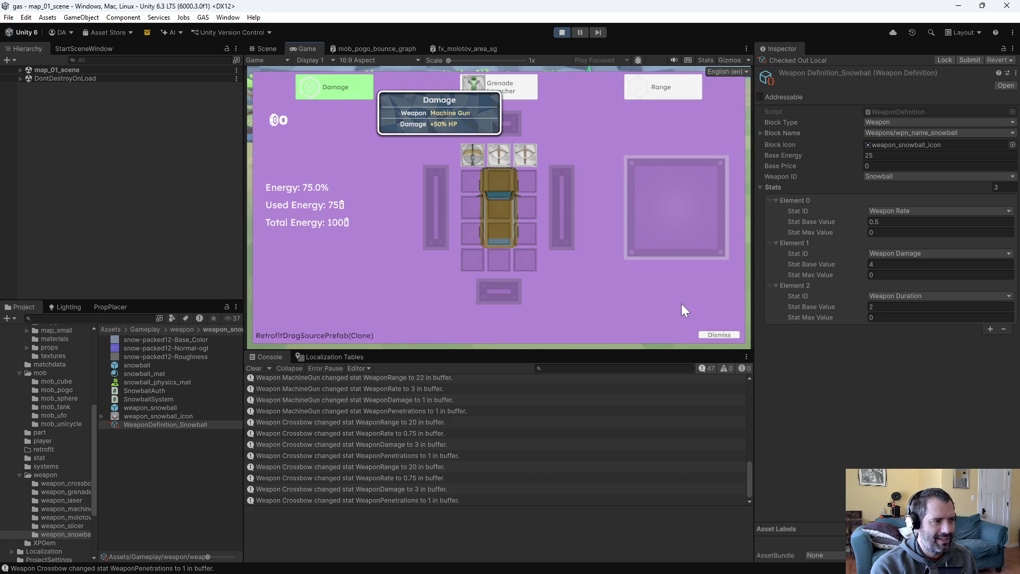
{"action": "key", "text": "Return"}
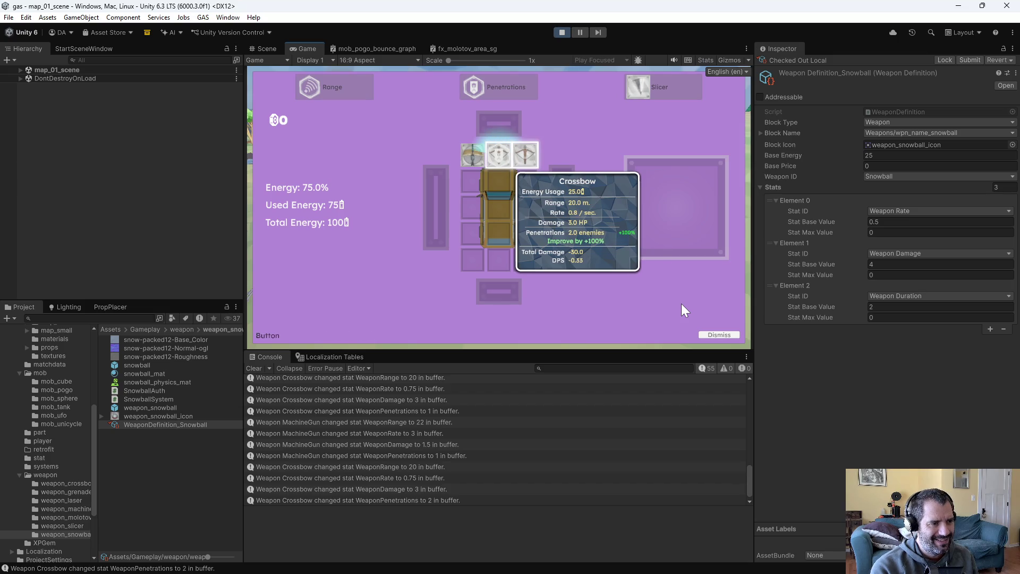
{"action": "key", "text": "Return"}
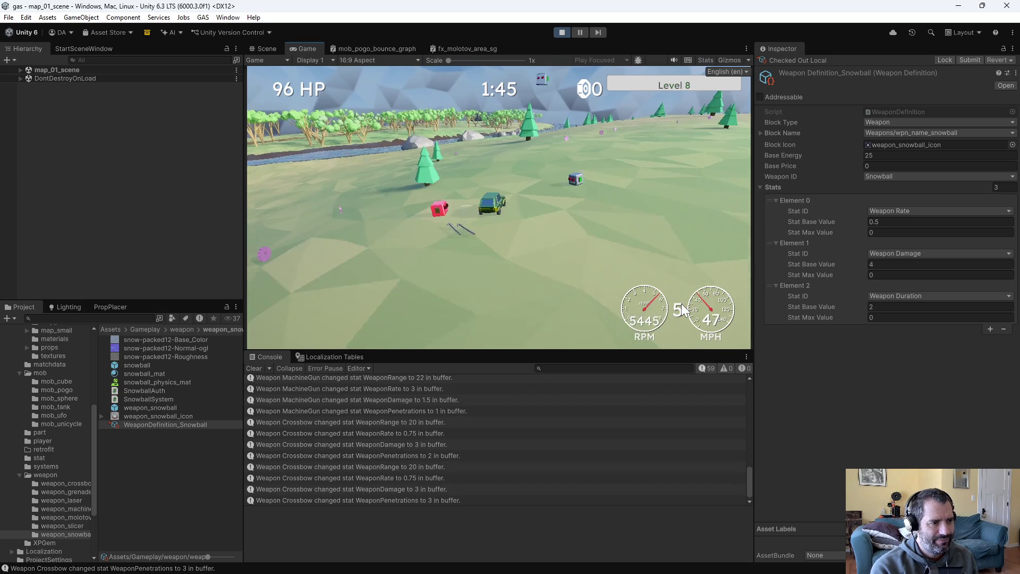
{"action": "key", "text": "Escape"}
{"action": "mouse_move", "coordinate": [480, 149]}
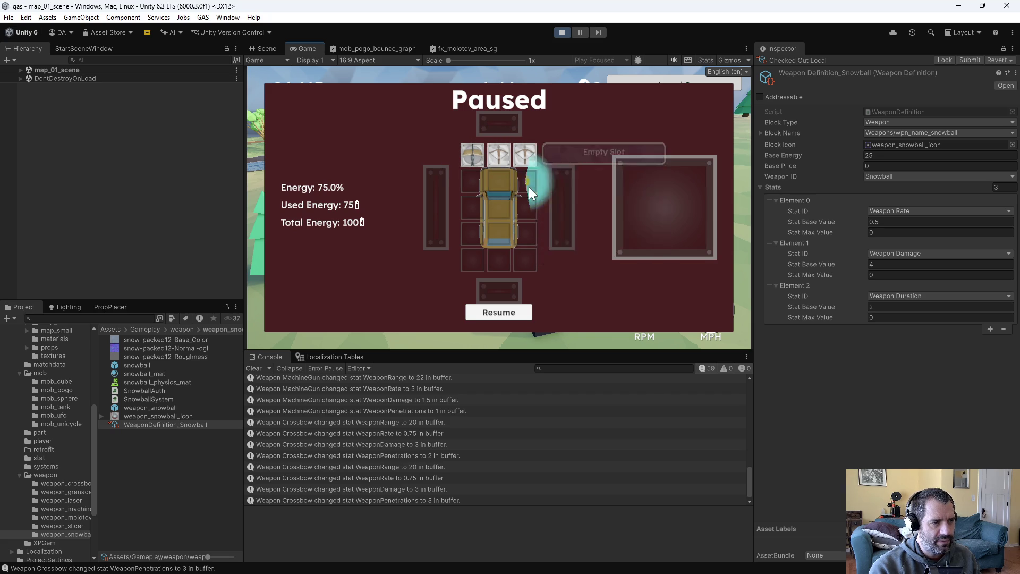
Resume the paused run and play on until the Penetrations, Damage or Crossbow choice appears
{"action": "left_click", "coordinate": [519, 308]}
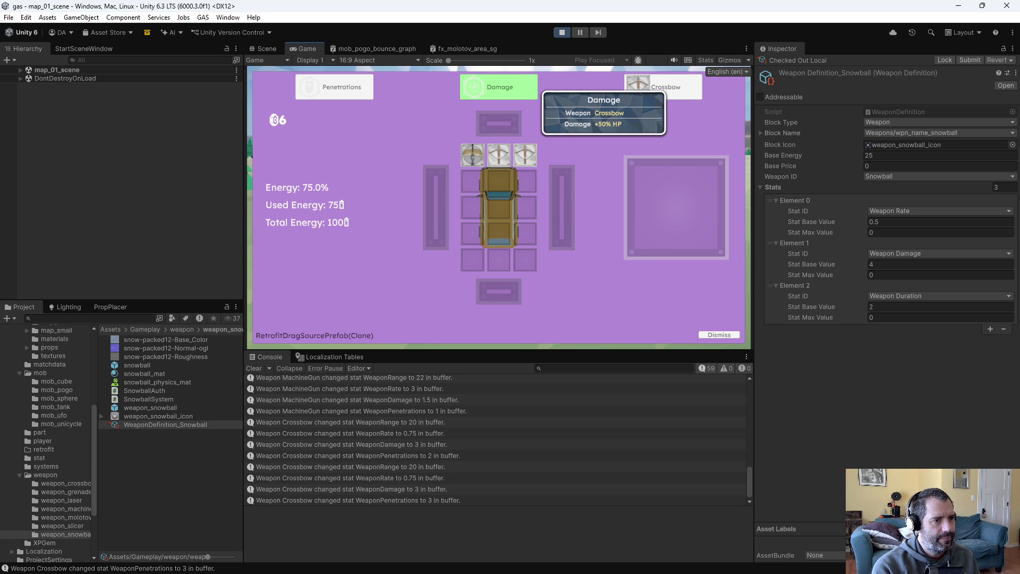
Apply the crossbow Damage upgrade, save level-9 stats to game_data.txt, and stop the play-test
{"action": "left_click", "coordinate": [499, 86]}
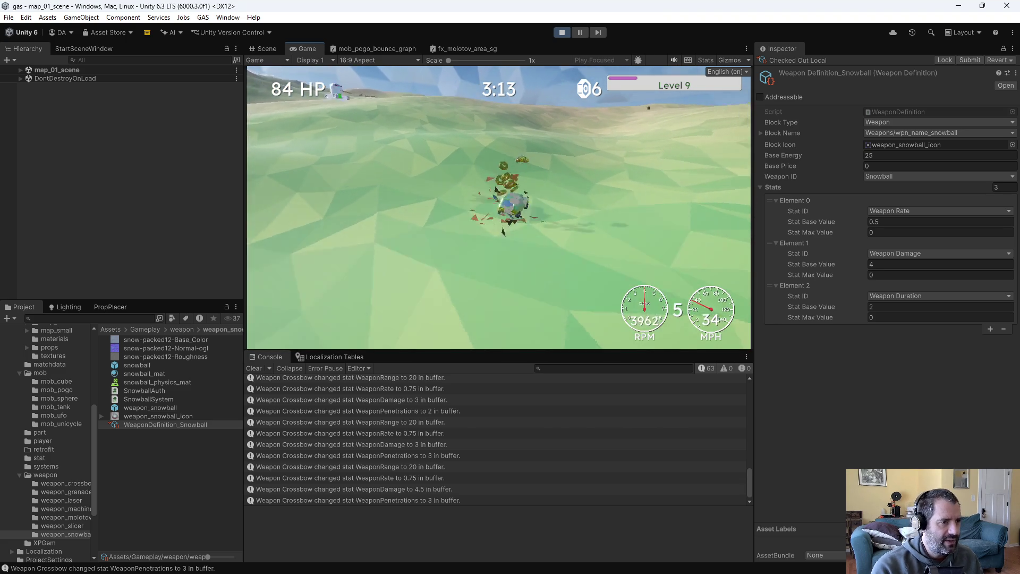
{"action": "key", "text": "grave"}
{"action": "left_click", "coordinate": [458, 120]}
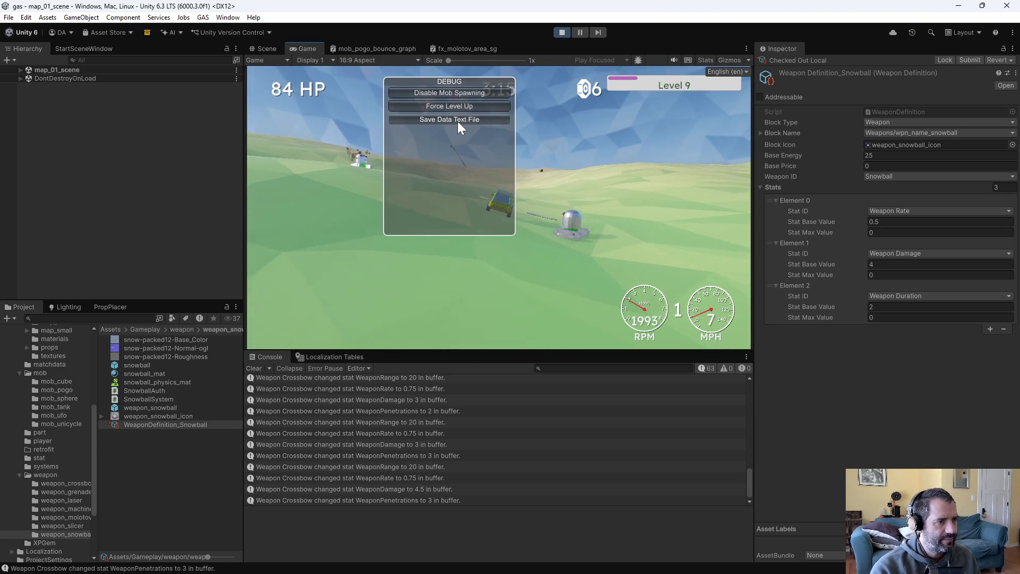
{"action": "left_click", "coordinate": [561, 30]}
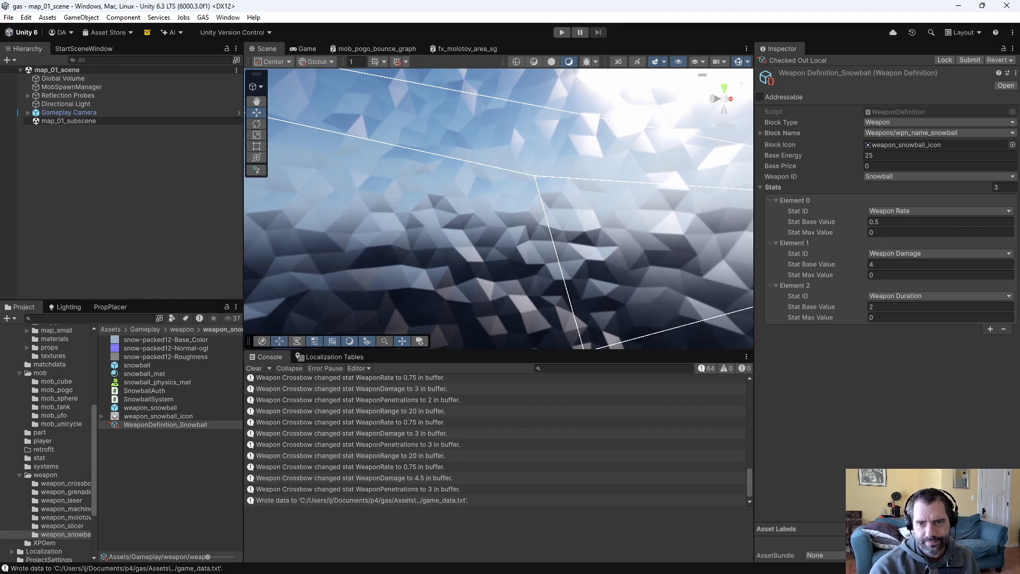
{"action": "key", "text": "alt+Tab"}
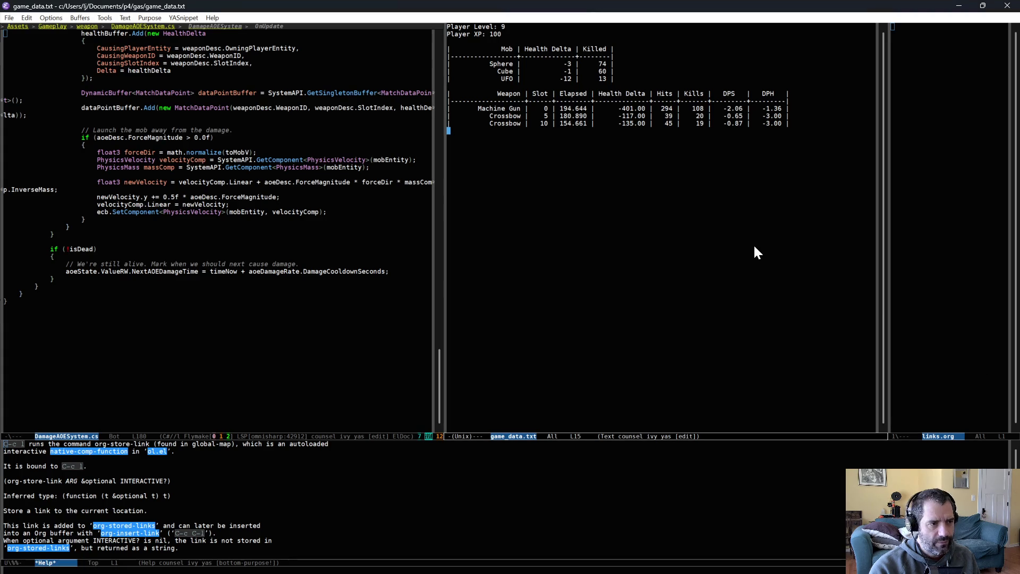
Reopen game_data.txt and mark the Cube, Machine Gun DPS and first Crossbow rows
{"action": "key", "text": "ctrl+x"}
{"action": "key", "text": "ctrl+j"}
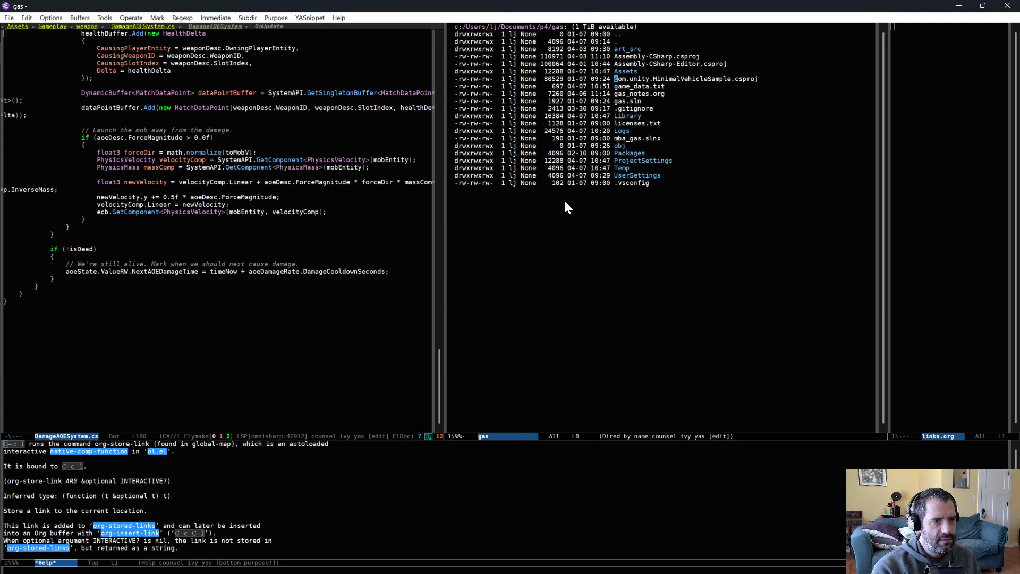
{"action": "key", "text": "Return"}
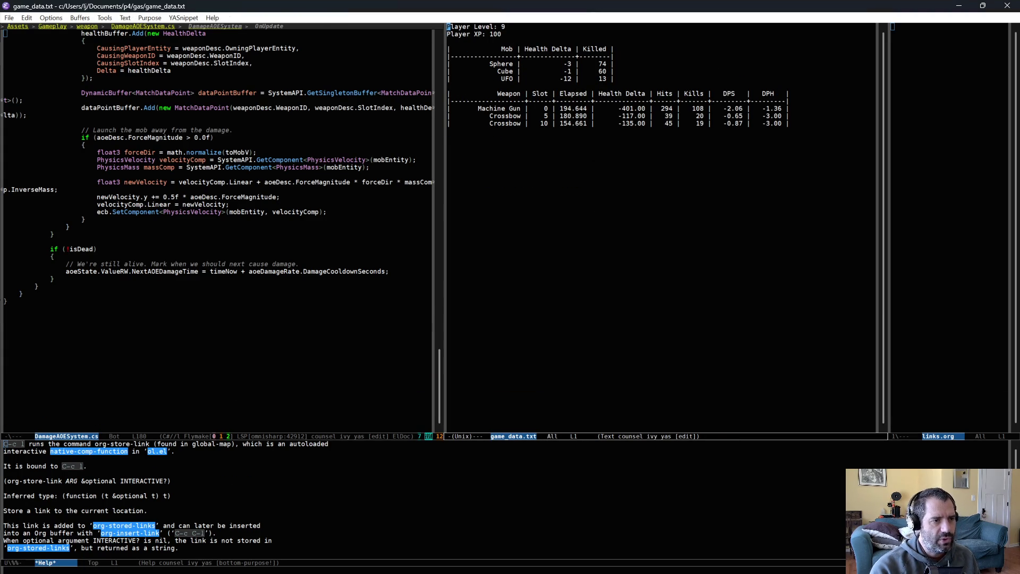
{"action": "key", "text": "ctrl+="}
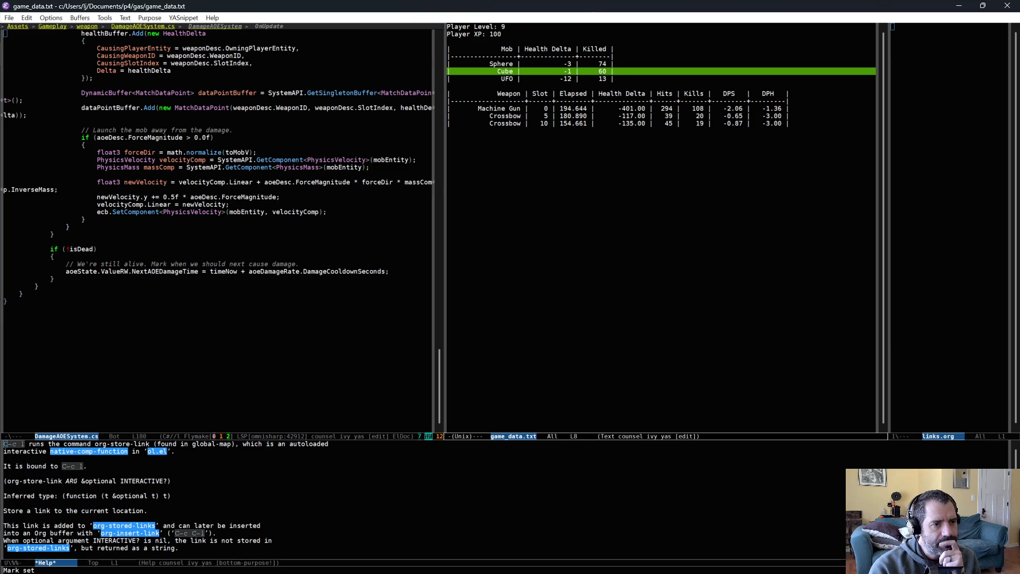
{"action": "left_click", "coordinate": [725, 108]}
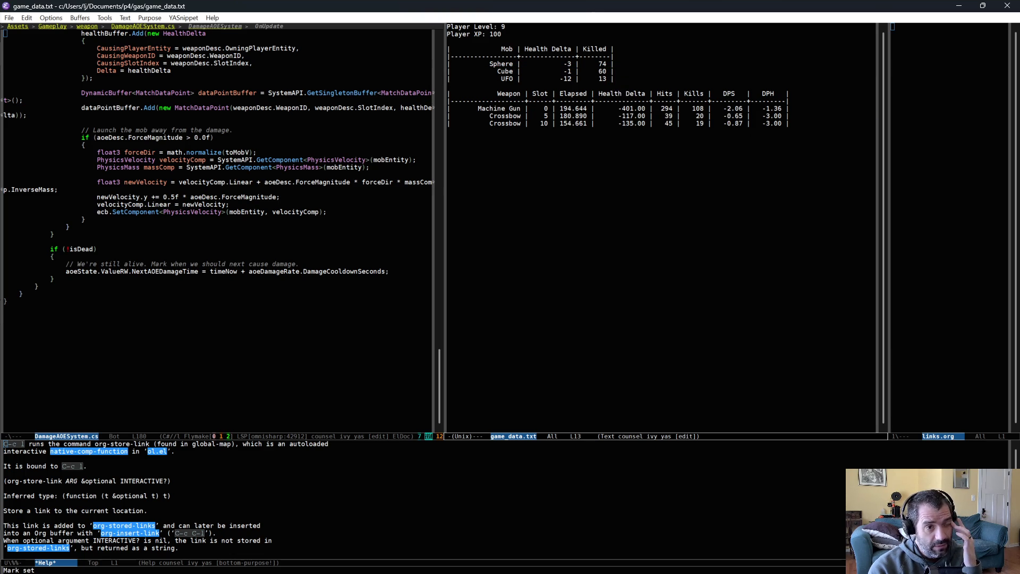
{"action": "triple_click", "coordinate": [811, 117]}
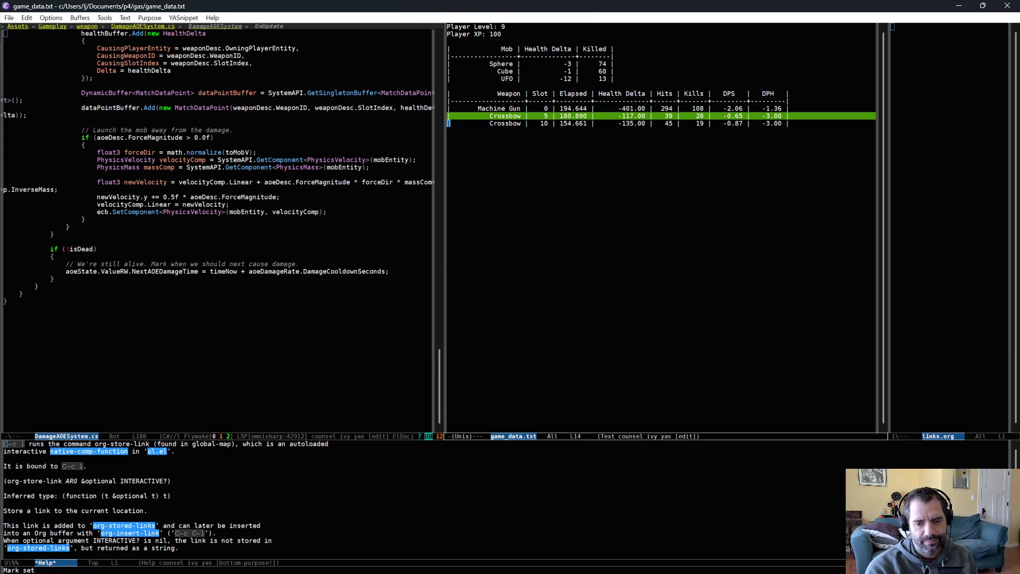
Inspect WeaponDefinition_Crossbow in Unity and open the weapon_crossbow prefab for editing
{"action": "key", "text": "alt+Tab"}
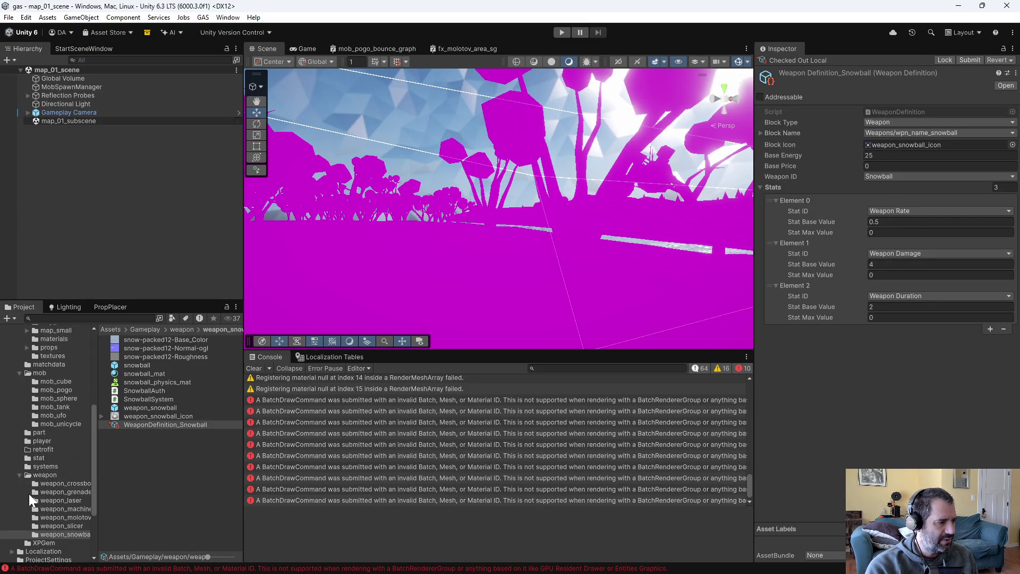
{"action": "left_click", "coordinate": [65, 483]}
{"action": "left_click", "coordinate": [166, 374]}
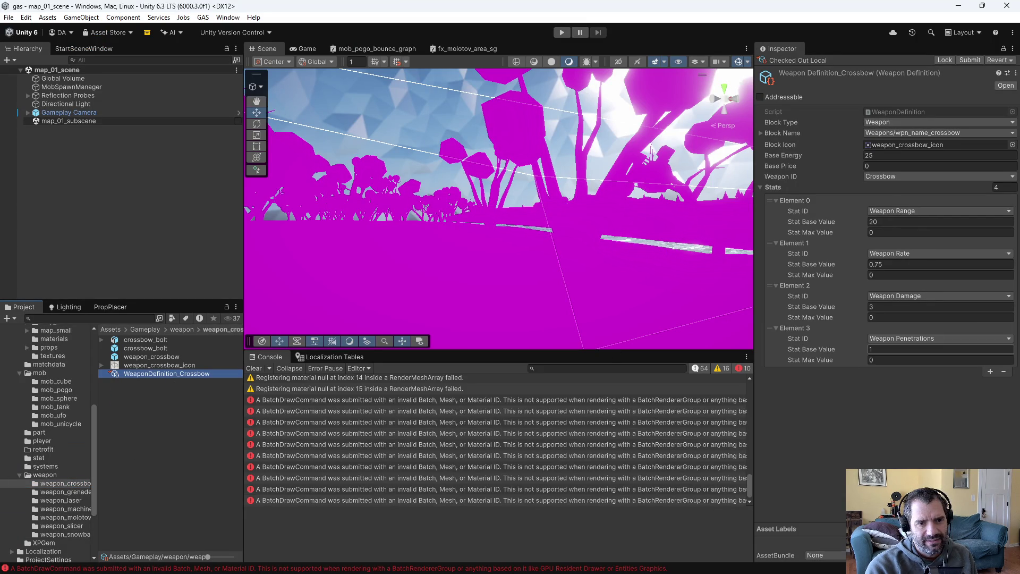
{"action": "double_click", "coordinate": [150, 356]}
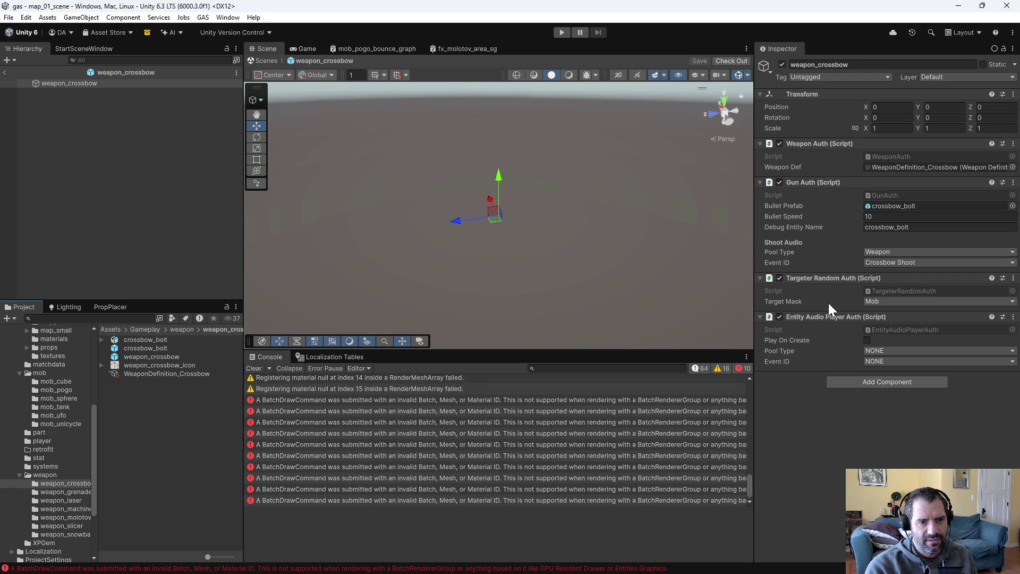
{"action": "double_click", "coordinate": [155, 349]}
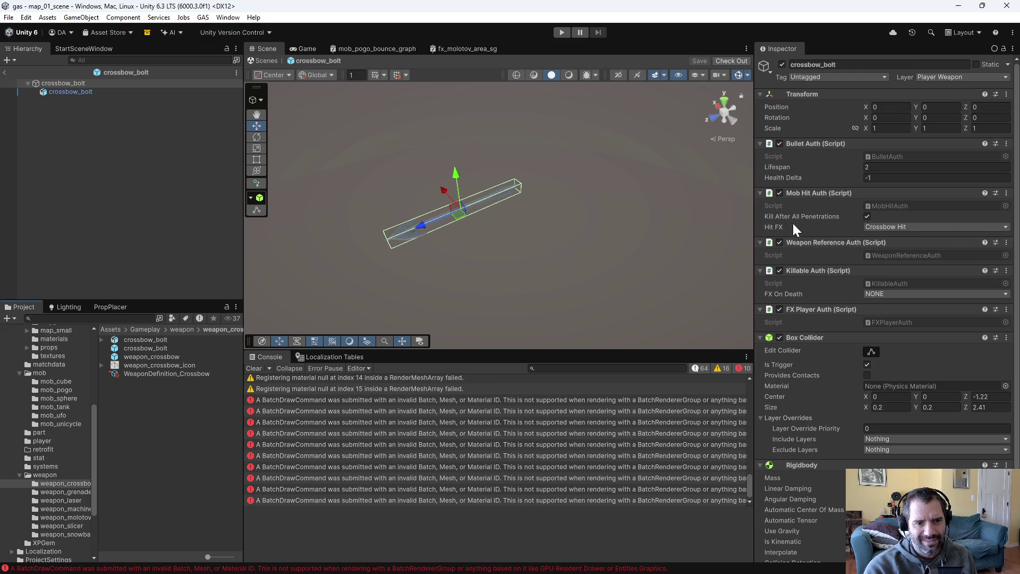
{"action": "double_click", "coordinate": [158, 353]}
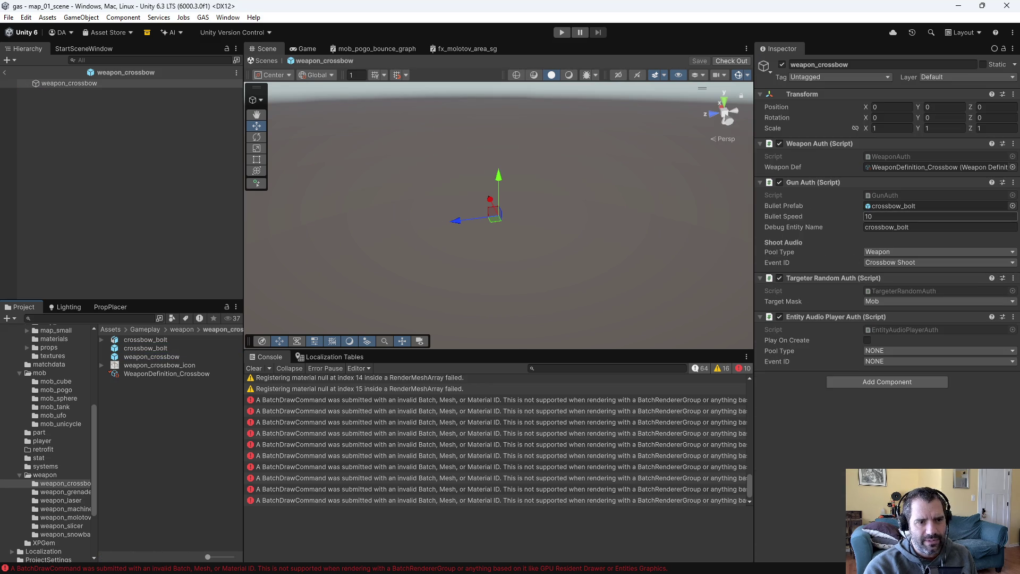
{"action": "left_click", "coordinate": [80, 509]}
{"action": "double_click", "coordinate": [145, 356]}
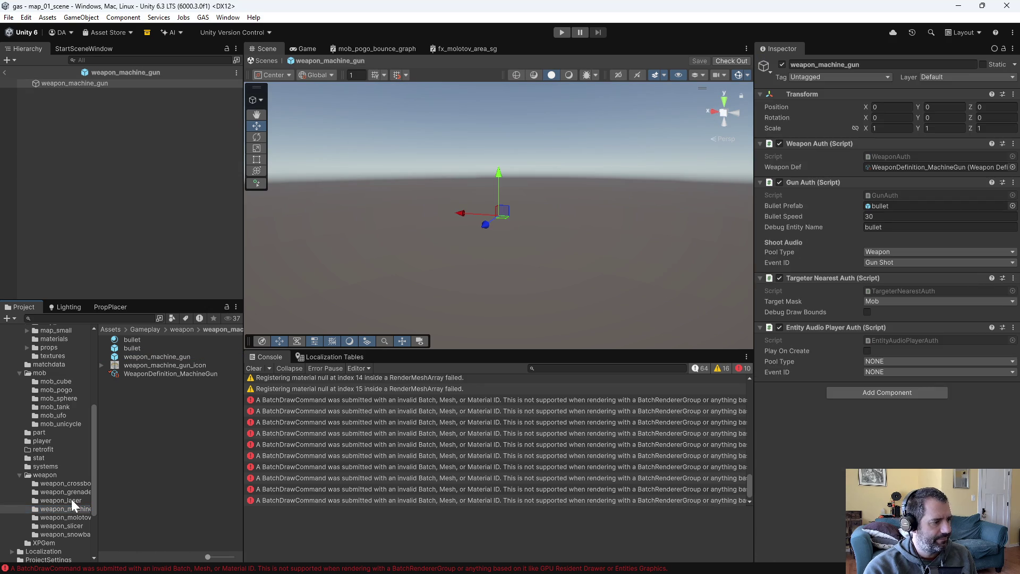
Set the weapon_crossbow prefab's Gun Auth Bullet Speed to 15 and check the prefab out
{"action": "left_click", "coordinate": [63, 482]}
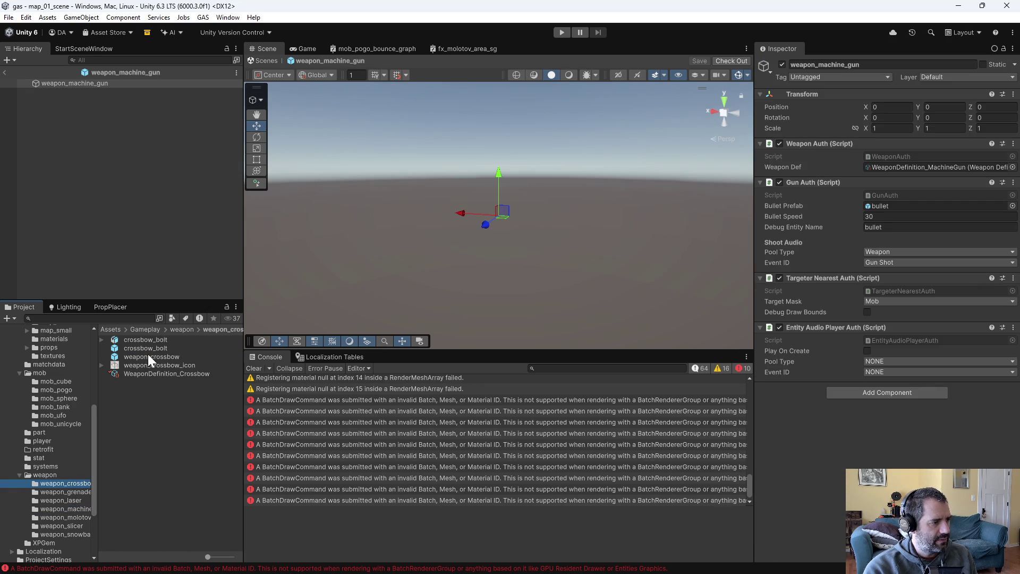
{"action": "double_click", "coordinate": [148, 355]}
{"action": "left_click", "coordinate": [879, 217]}
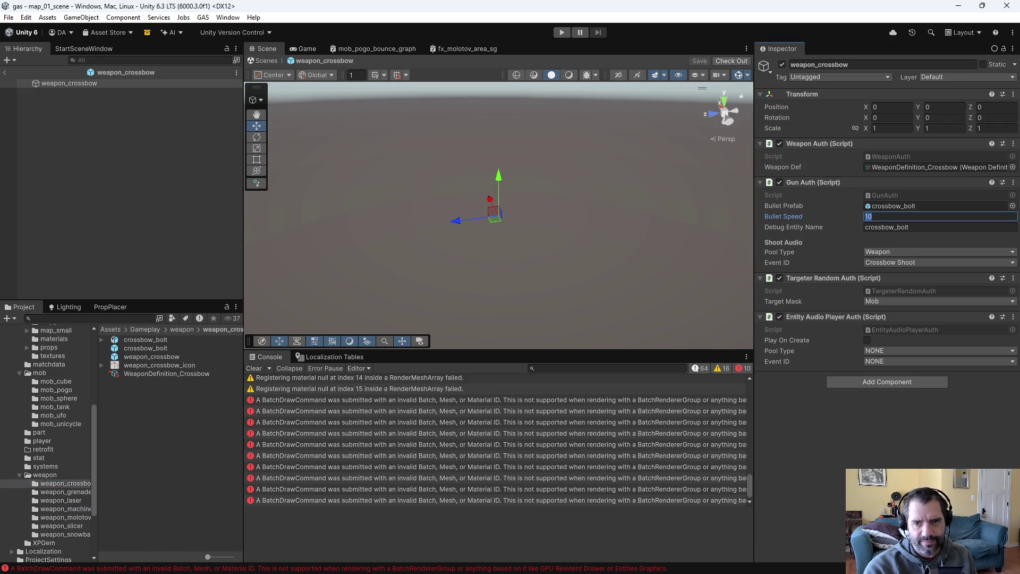
{"action": "type", "text": "15"}
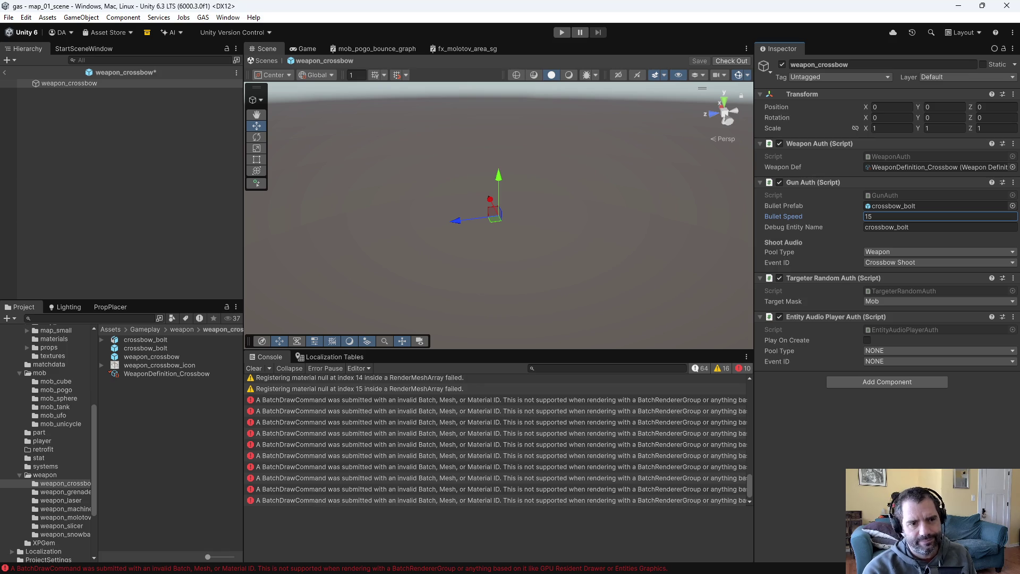
{"action": "key", "text": "Return"}
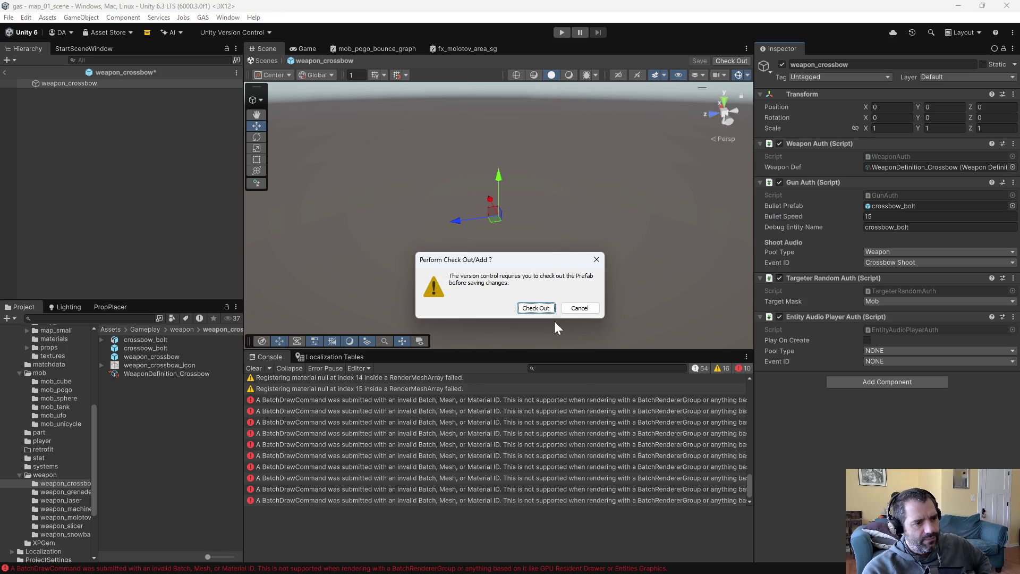
{"action": "left_click", "coordinate": [536, 306]}
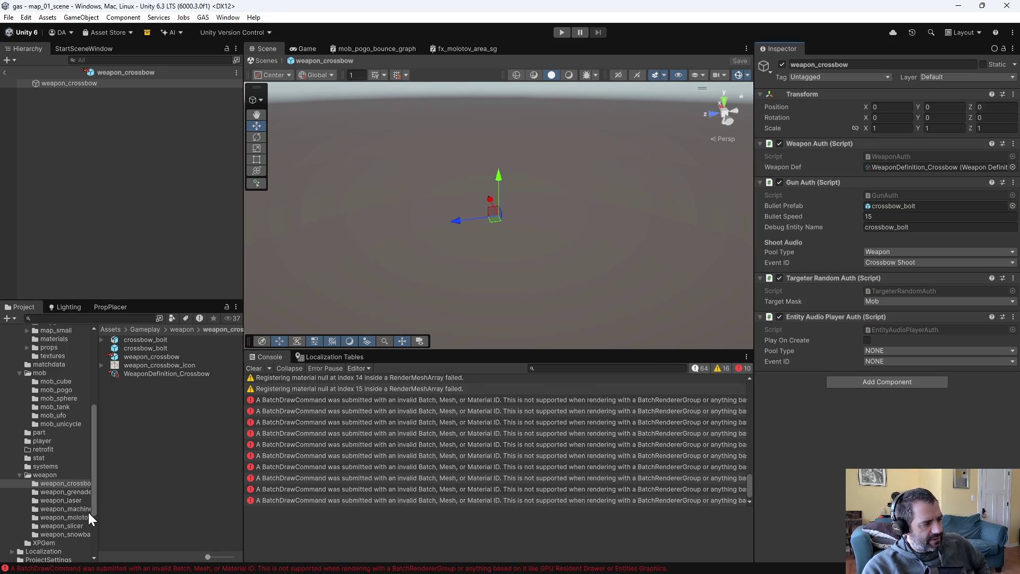
{"action": "left_click", "coordinate": [68, 509]}
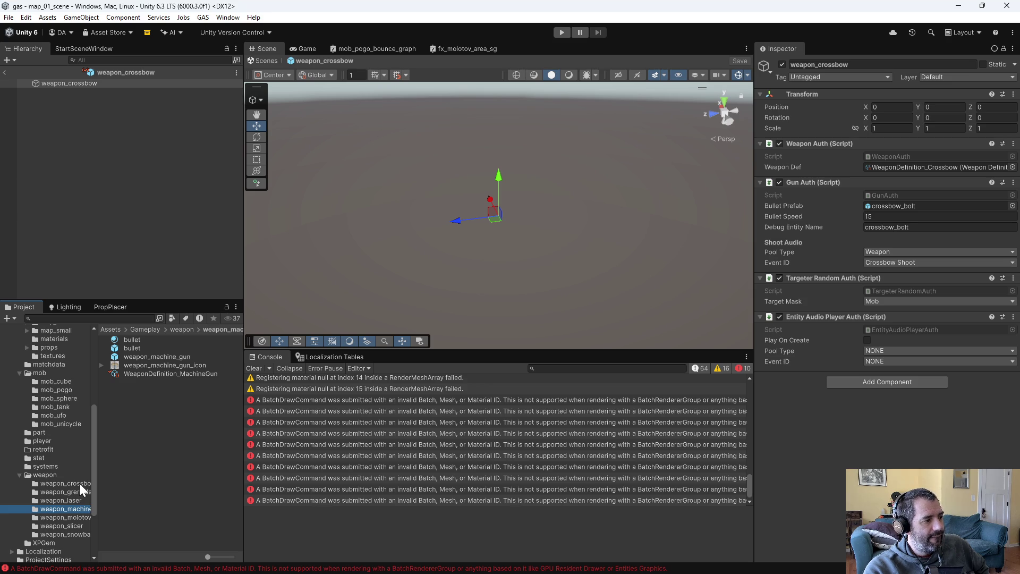
{"action": "scroll", "coordinate": [67, 500], "scroll_direction": "down", "scroll_amount": 3}
Check out StatBuff_WeaponRange and set its Stat Increment to 0.25
{"action": "left_click", "coordinate": [40, 394]}
{"action": "left_click", "coordinate": [178, 424]}
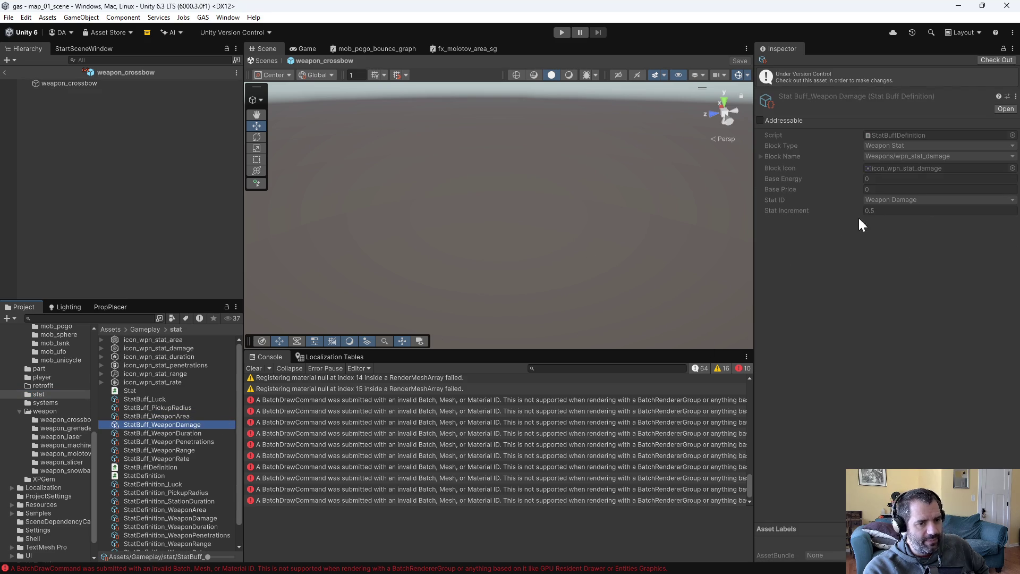
{"action": "left_click", "coordinate": [211, 433]}
{"action": "left_click", "coordinate": [211, 443]}
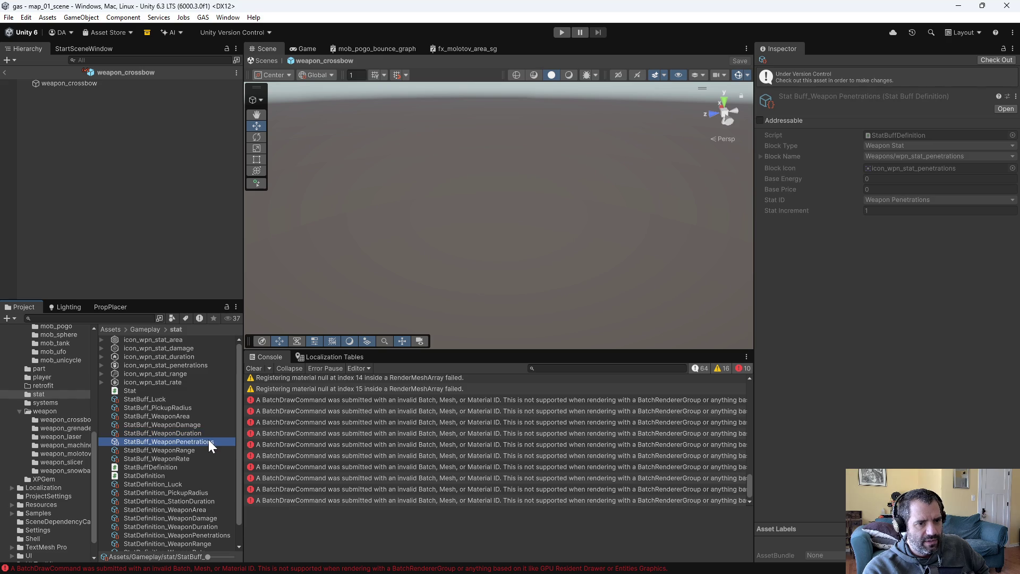
{"action": "left_click", "coordinate": [206, 451]}
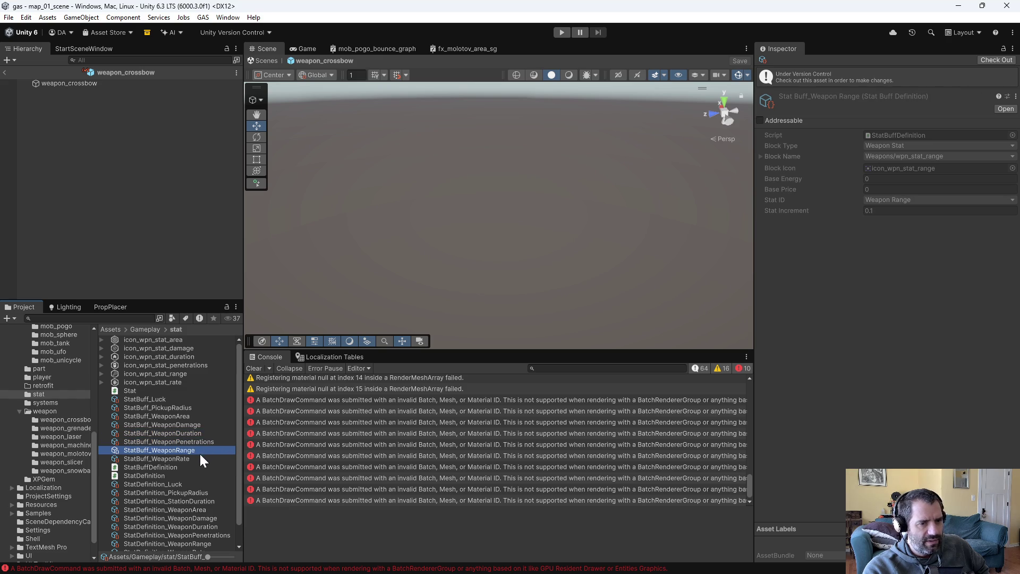
{"action": "left_click", "coordinate": [994, 60]}
{"action": "left_click", "coordinate": [885, 190]}
{"action": "type", "text": "0.25"}
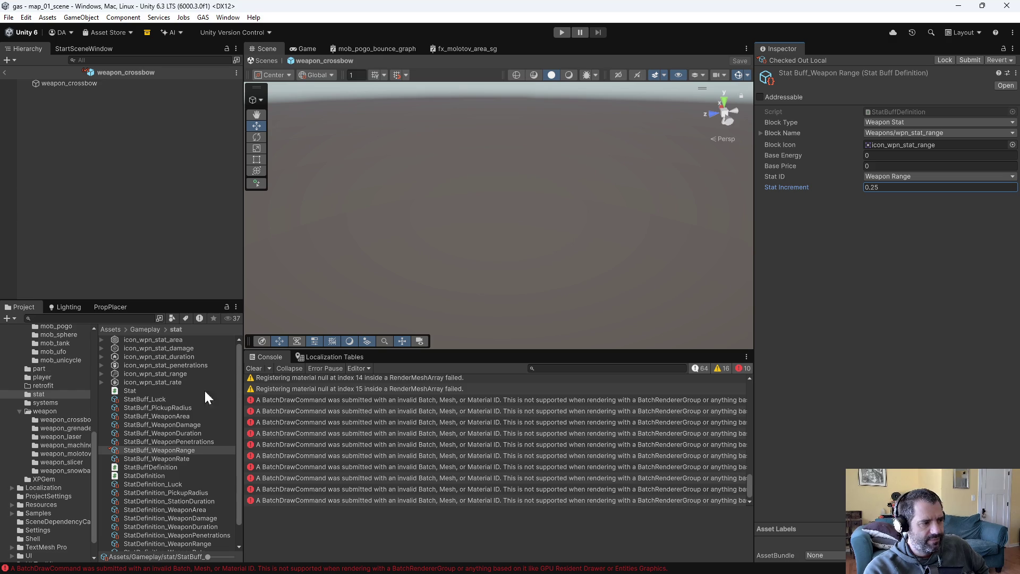
Check out StatBuff_WeaponArea and set its Stat Increment to 0.25
{"action": "left_click", "coordinate": [155, 459]}
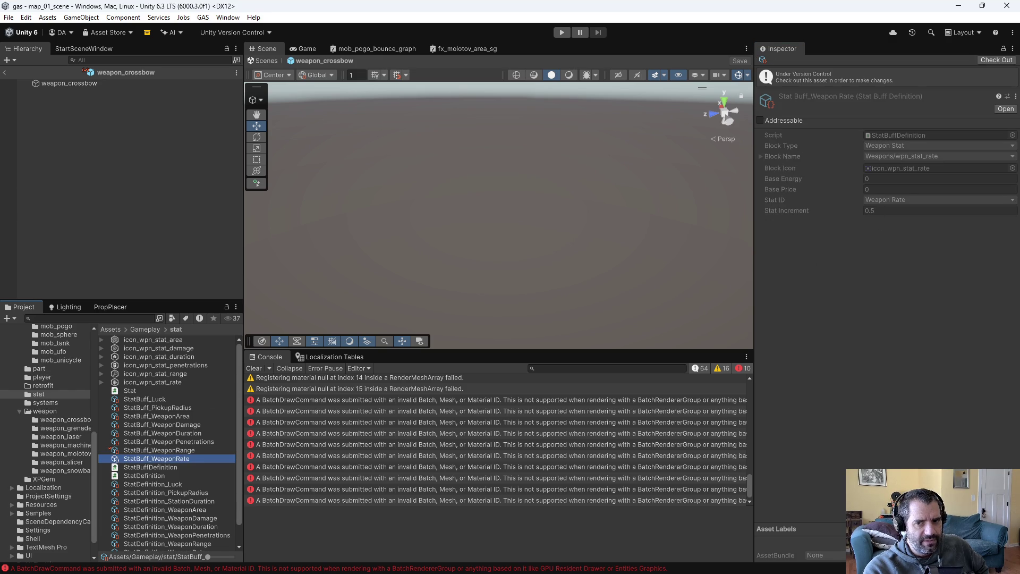
{"action": "left_click", "coordinate": [165, 410]}
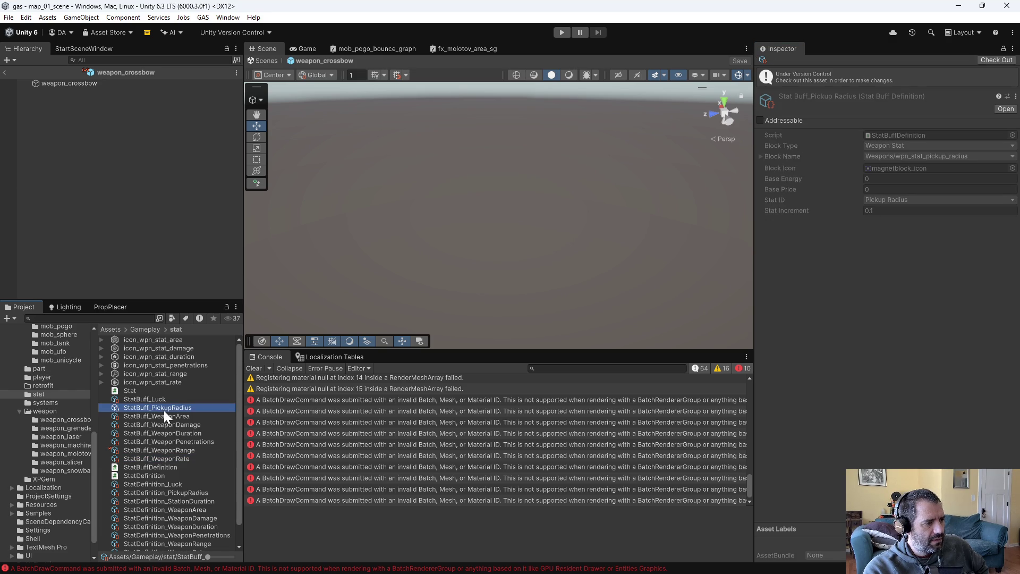
{"action": "left_click", "coordinate": [181, 418]}
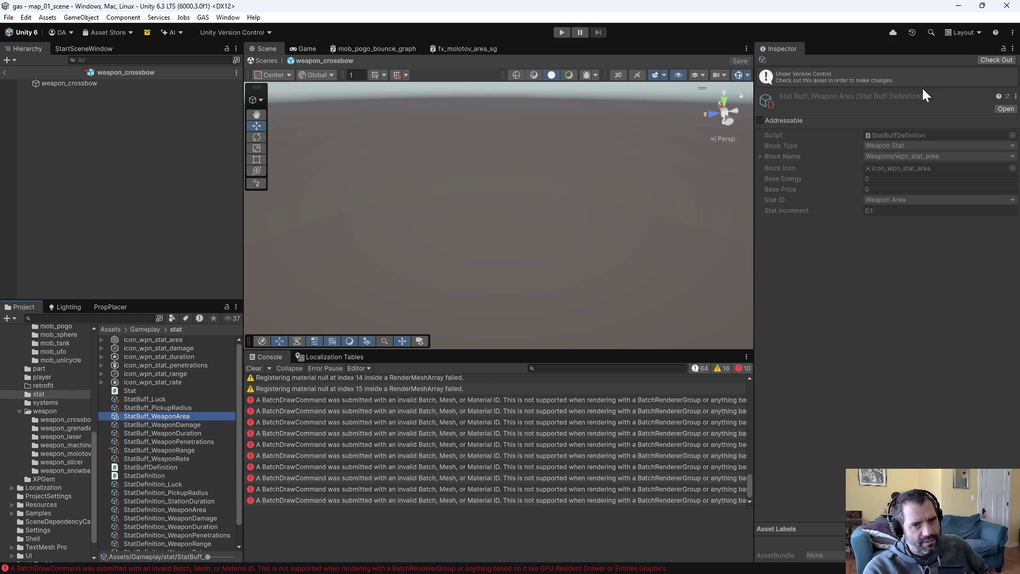
{"action": "left_click", "coordinate": [997, 60]}
{"action": "left_click", "coordinate": [885, 187]}
{"action": "type", "text": "0.25"}
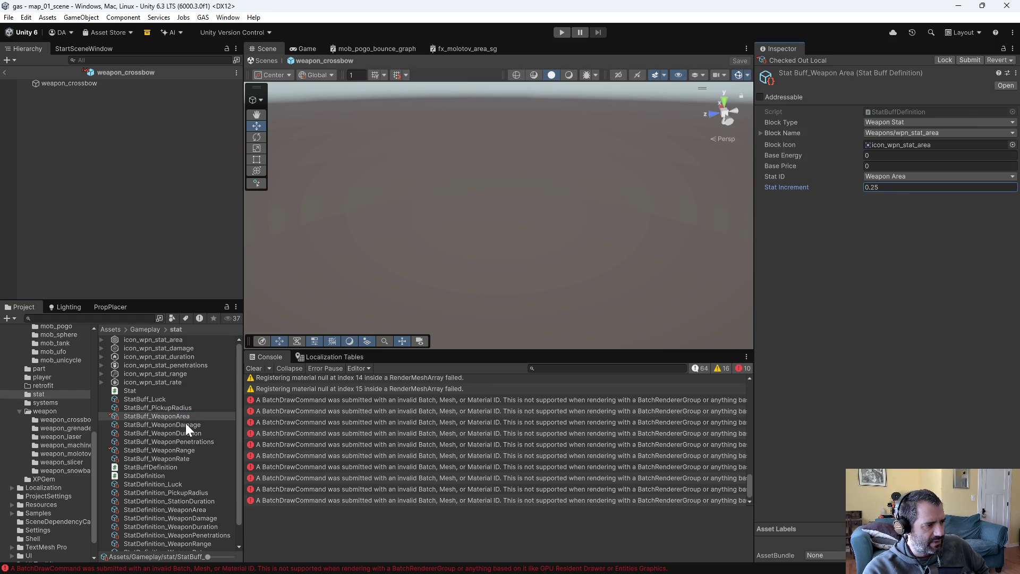
{"action": "left_click", "coordinate": [186, 408]}
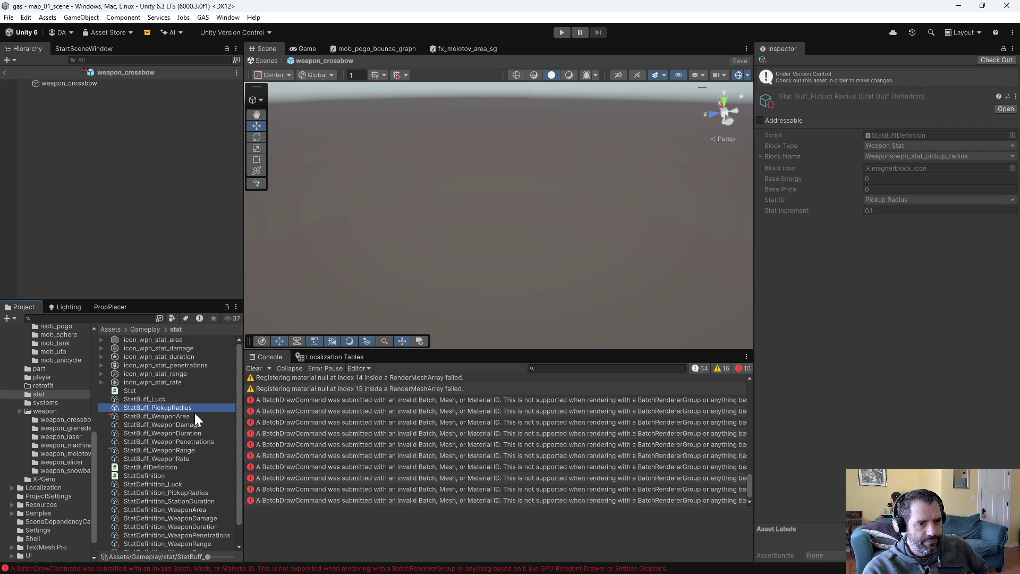
{"action": "left_click", "coordinate": [184, 426]}
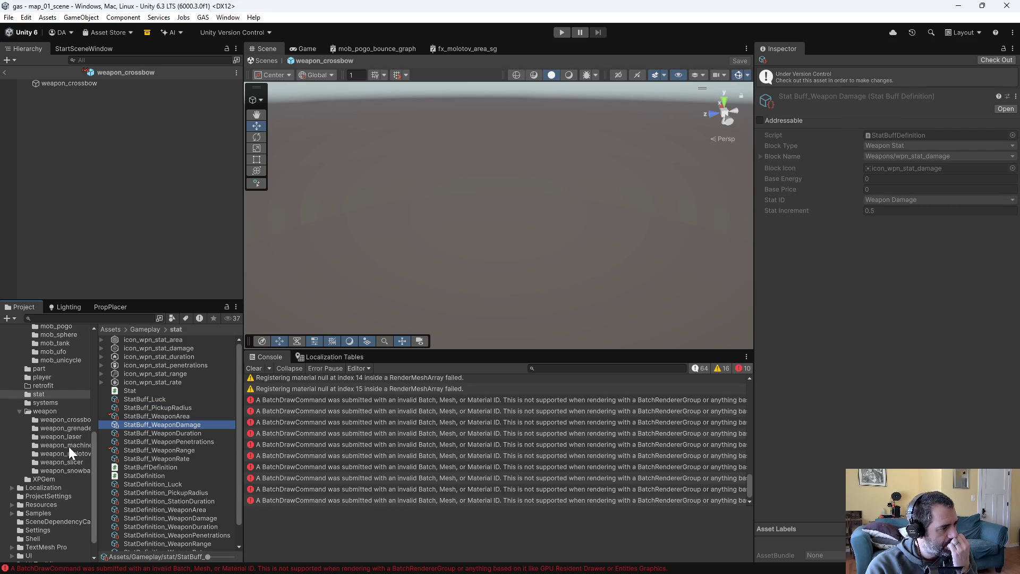
{"action": "left_click", "coordinate": [59, 420]}
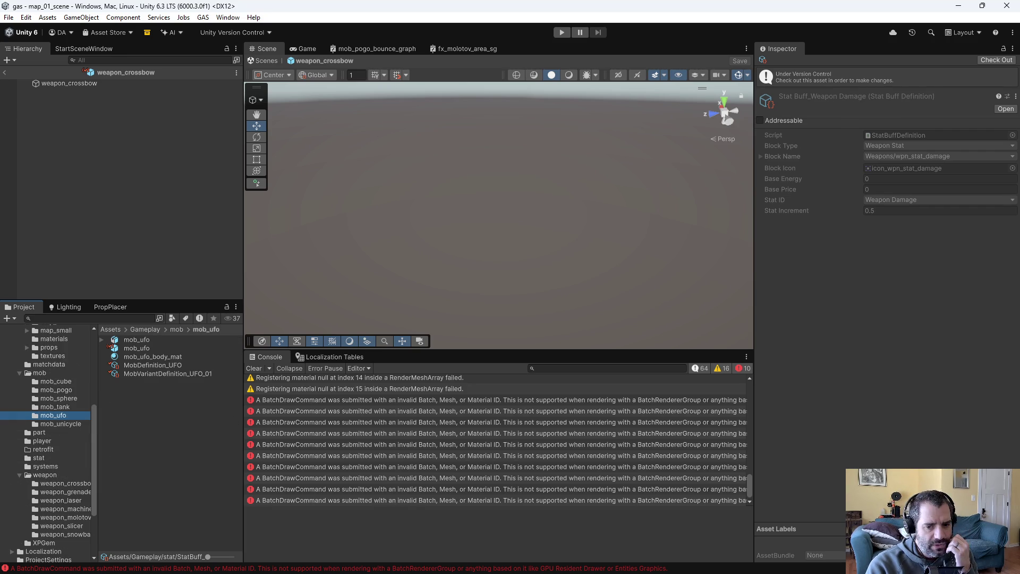
Check game_data.txt's mob kill table (UFOs -12 health delta, 13 killed), then return to Unity
{"action": "key", "text": "alt+Tab"}
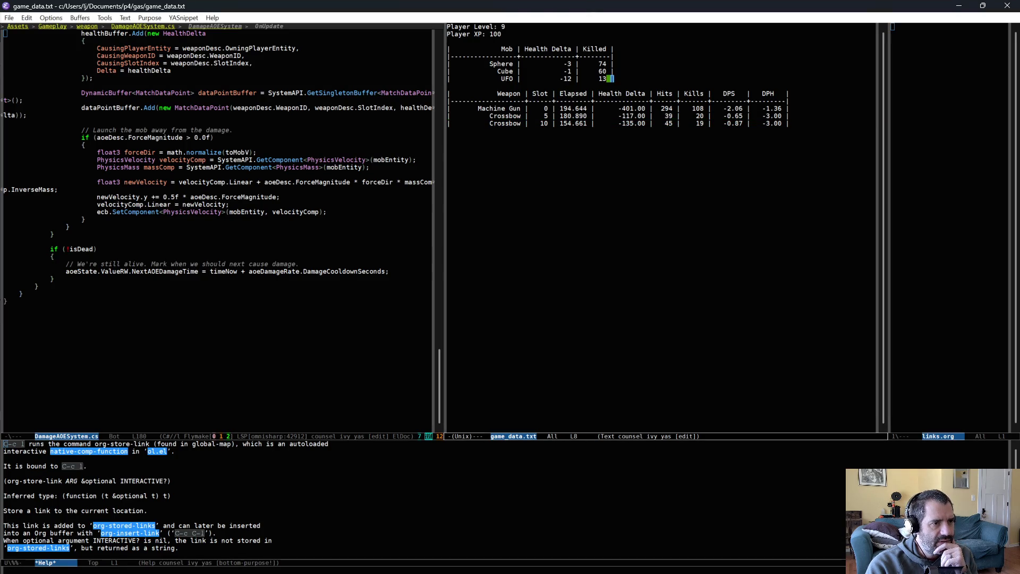
{"action": "key", "text": "ctrl+Up"}
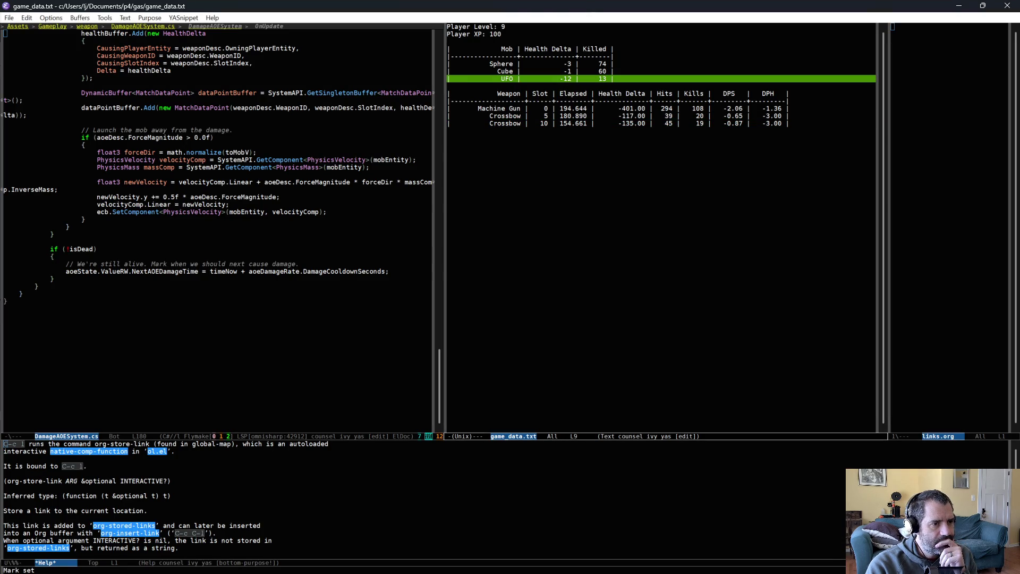
{"action": "left_click", "coordinate": [523, 38]}
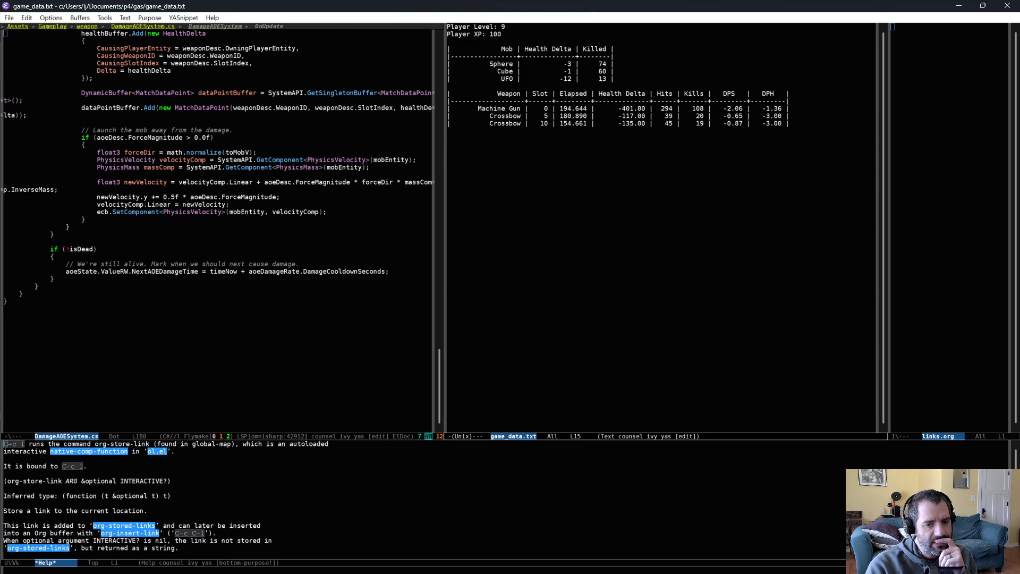
{"action": "key", "text": "alt+Tab"}
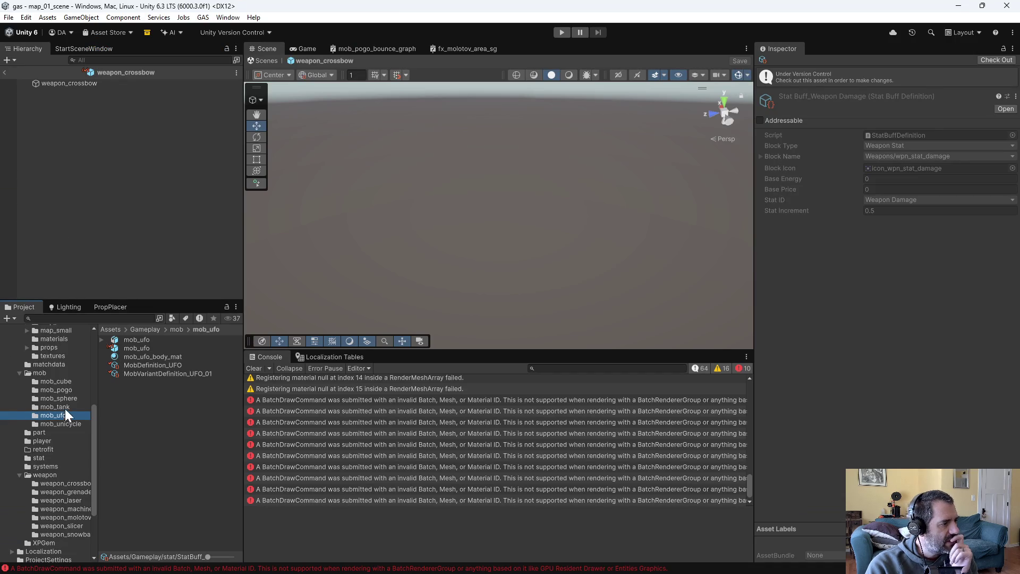
Select LevelupSchedule in Gameplay/levelup and edit its last Required XP threshold, Element 7 (22)
{"action": "scroll", "coordinate": [64, 404], "scroll_direction": "up", "scroll_amount": 5}
{"action": "left_click", "coordinate": [52, 455]}
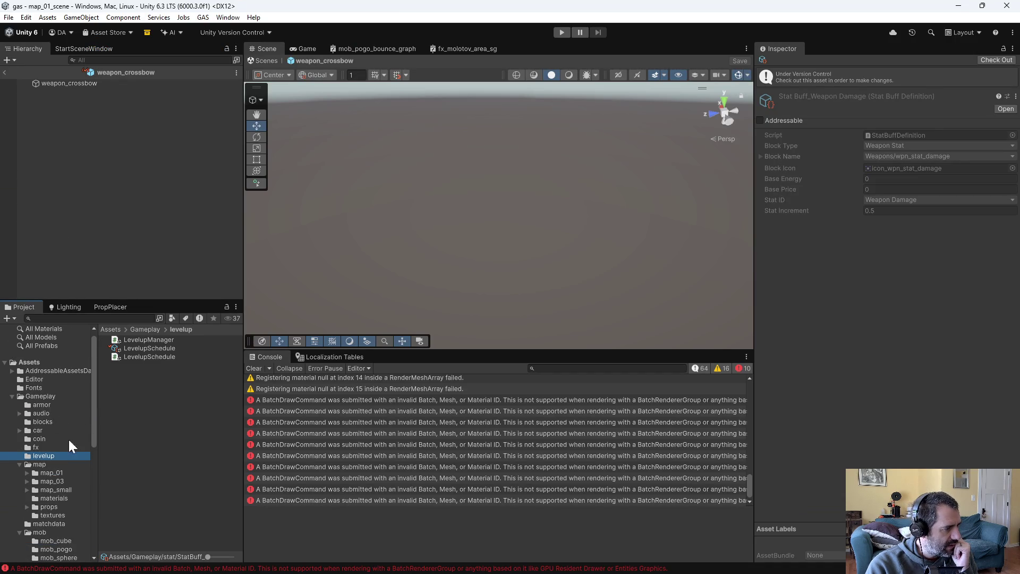
{"action": "left_click", "coordinate": [147, 348]}
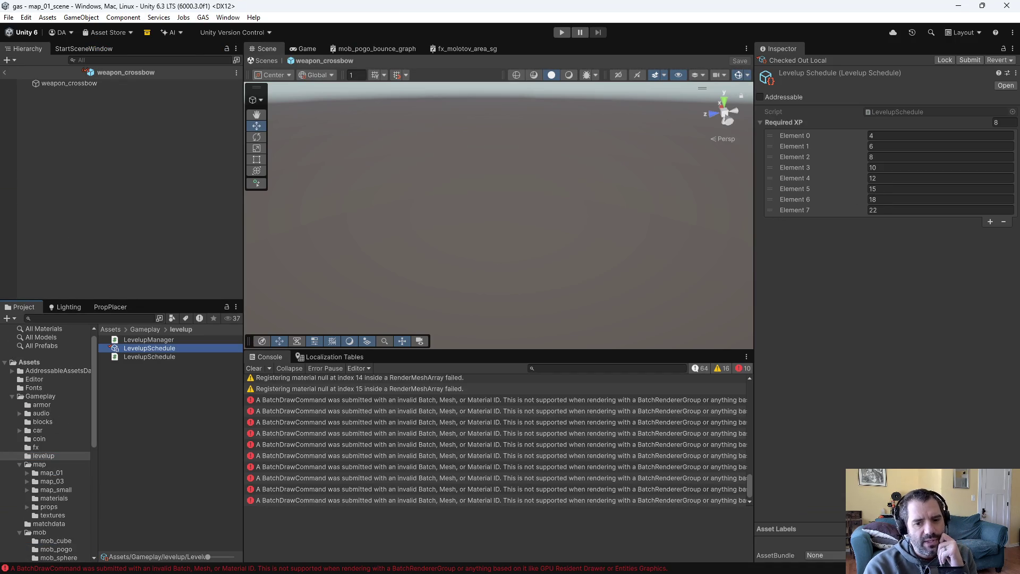
{"action": "key", "text": "alt+Tab"}
{"action": "key", "text": "alt+Tab"}
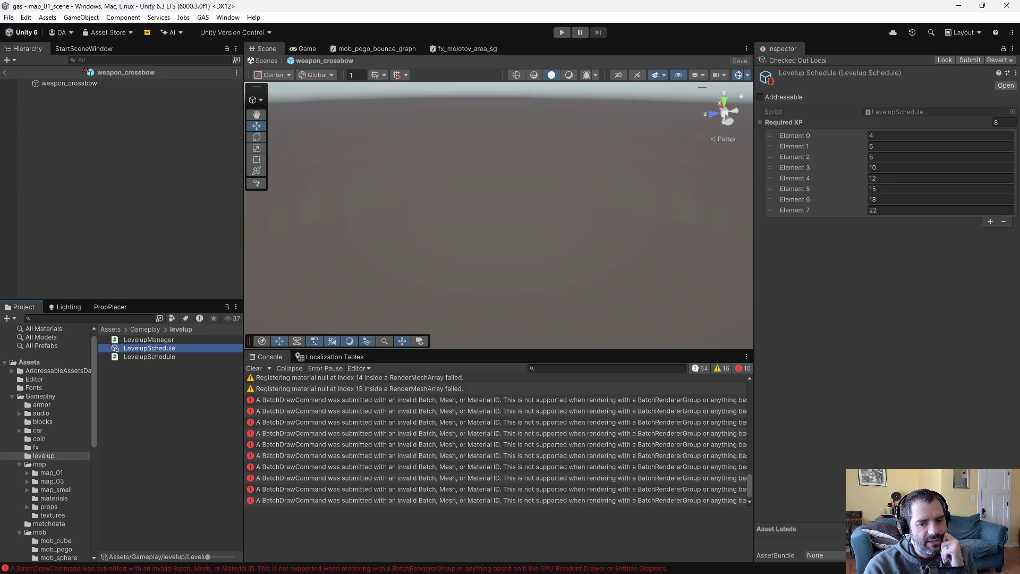
{"action": "left_click", "coordinate": [888, 210]}
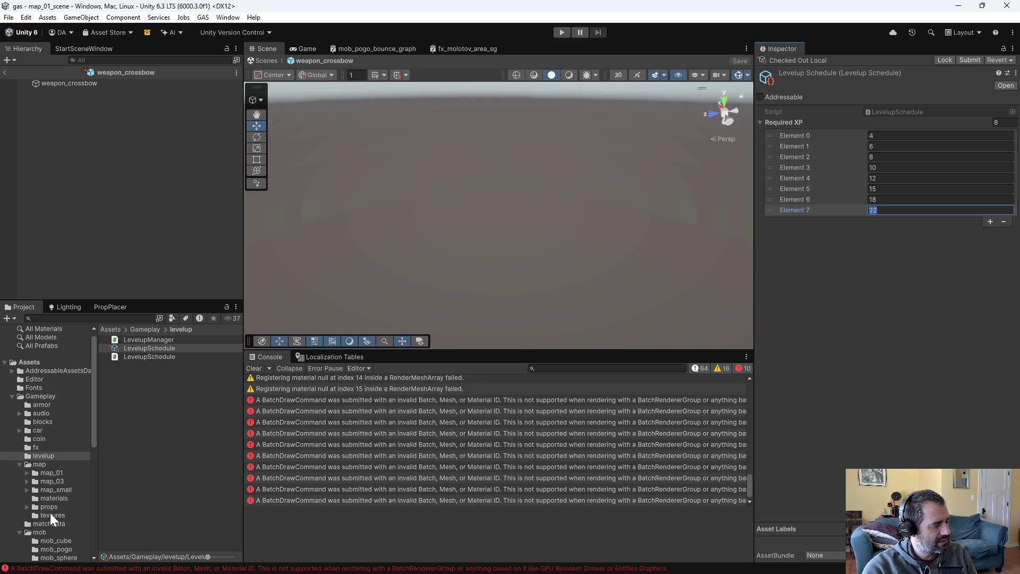
Open the map_01 scene and select MobSpawnManager to show its spawn schedules
{"action": "left_click", "coordinate": [53, 473]}
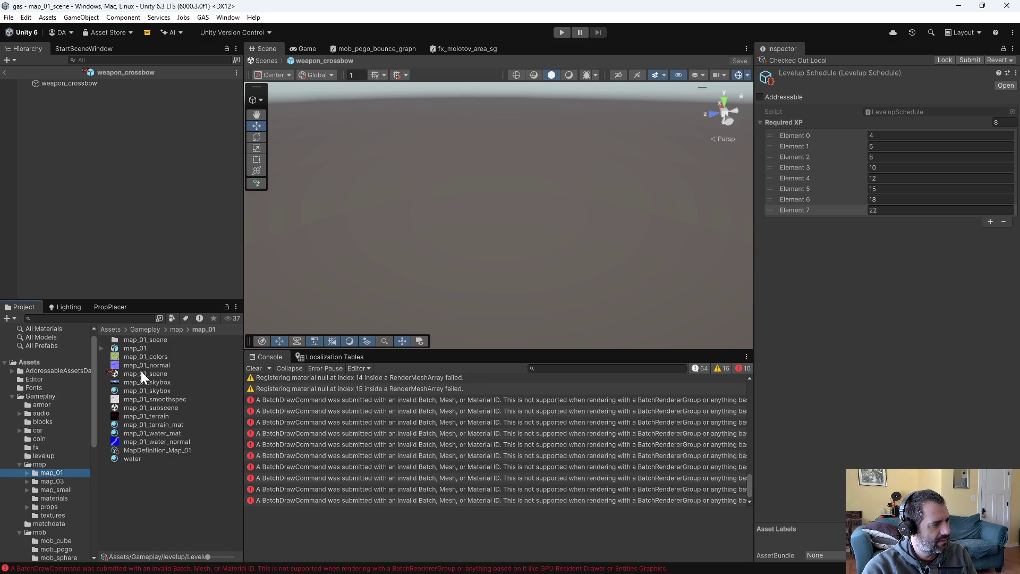
{"action": "double_click", "coordinate": [149, 373]}
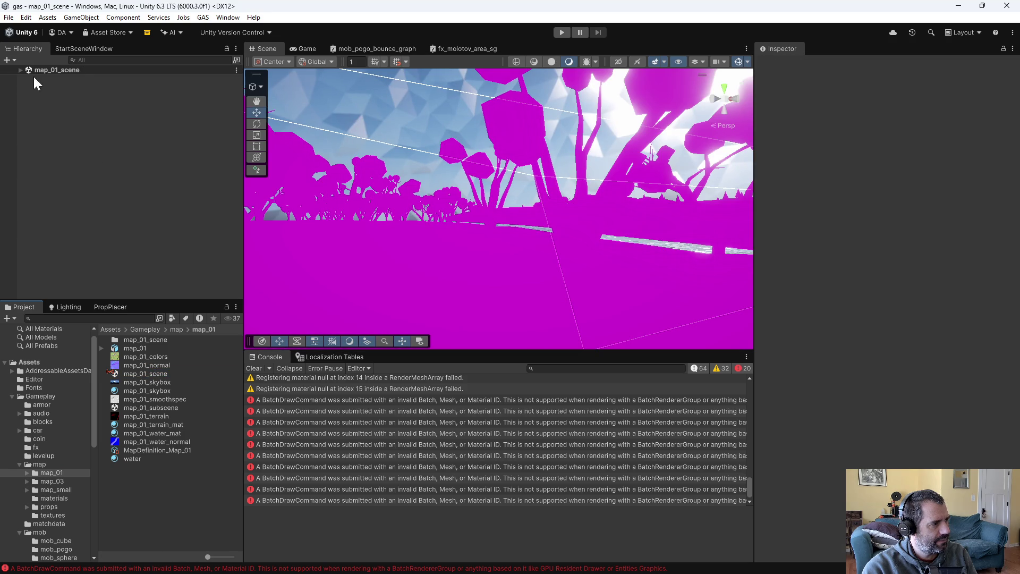
{"action": "left_click", "coordinate": [21, 70]}
{"action": "left_click", "coordinate": [68, 87]}
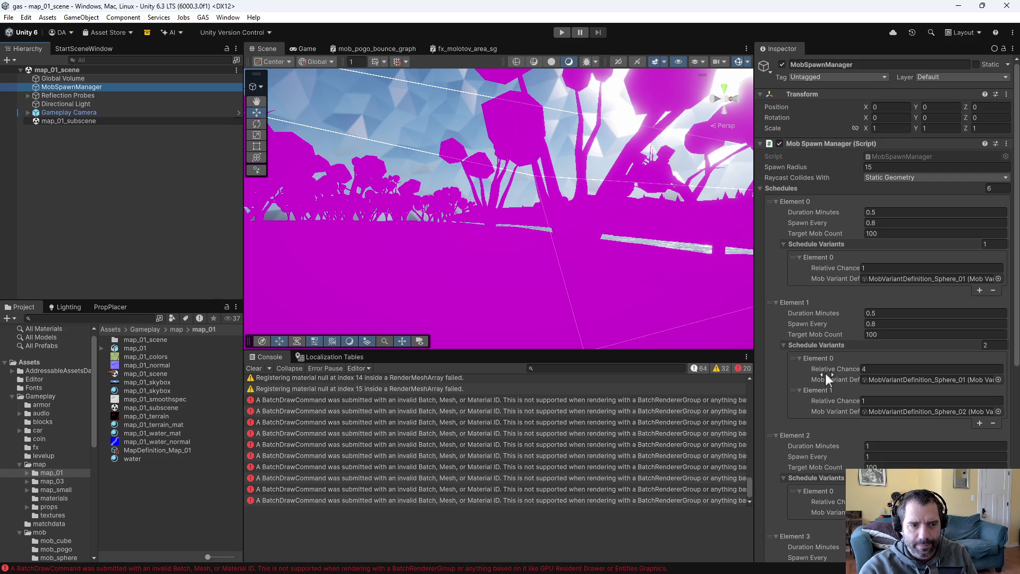
{"action": "scroll", "coordinate": [825, 371], "scroll_direction": "down", "scroll_amount": 3}
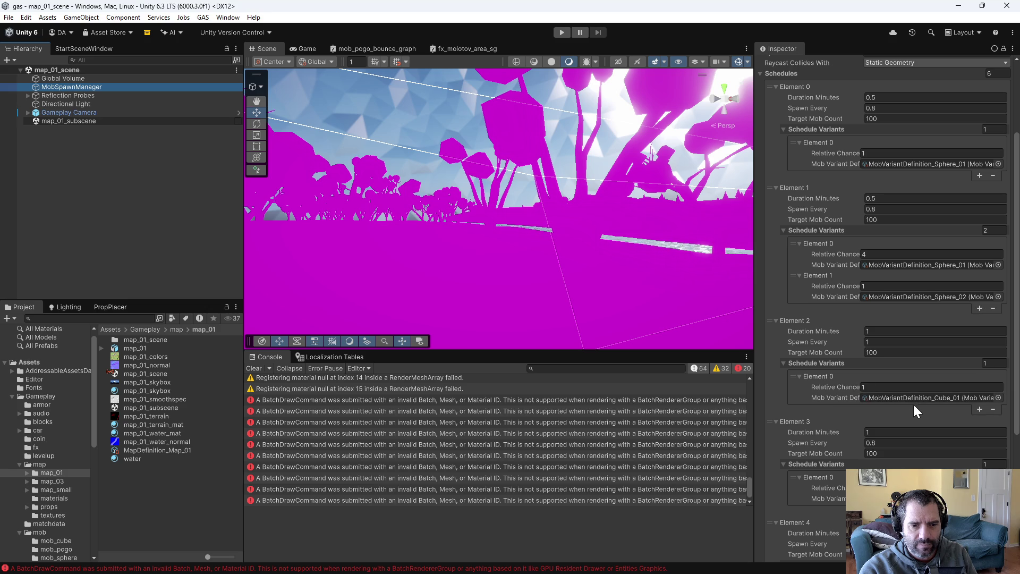
{"action": "scroll", "coordinate": [917, 402], "scroll_direction": "down", "scroll_amount": 2}
Set Target Mob Count to 20 for spawn schedule Elements 3 and 4
{"action": "left_click", "coordinate": [903, 396]}
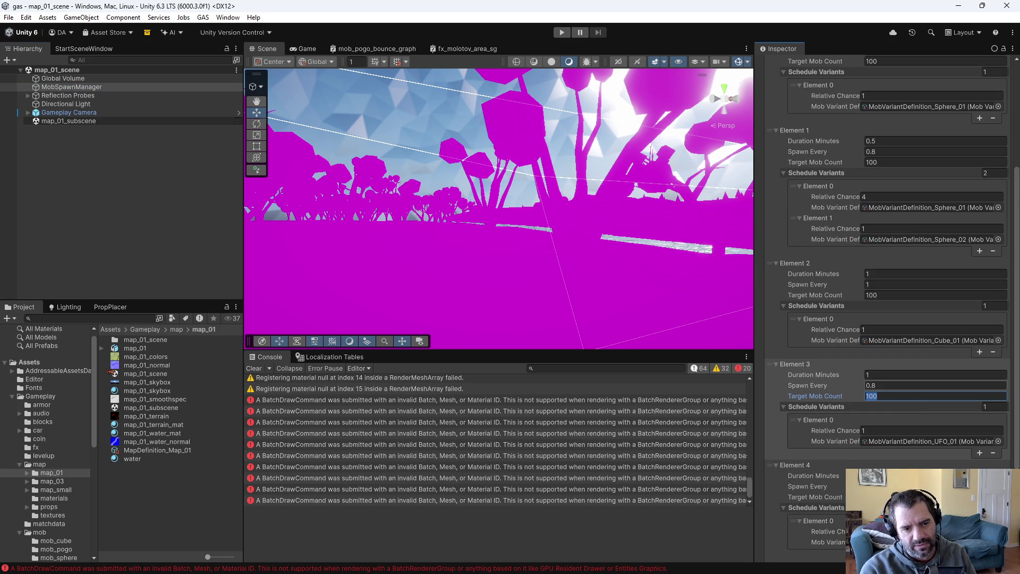
{"action": "type", "text": "20"}
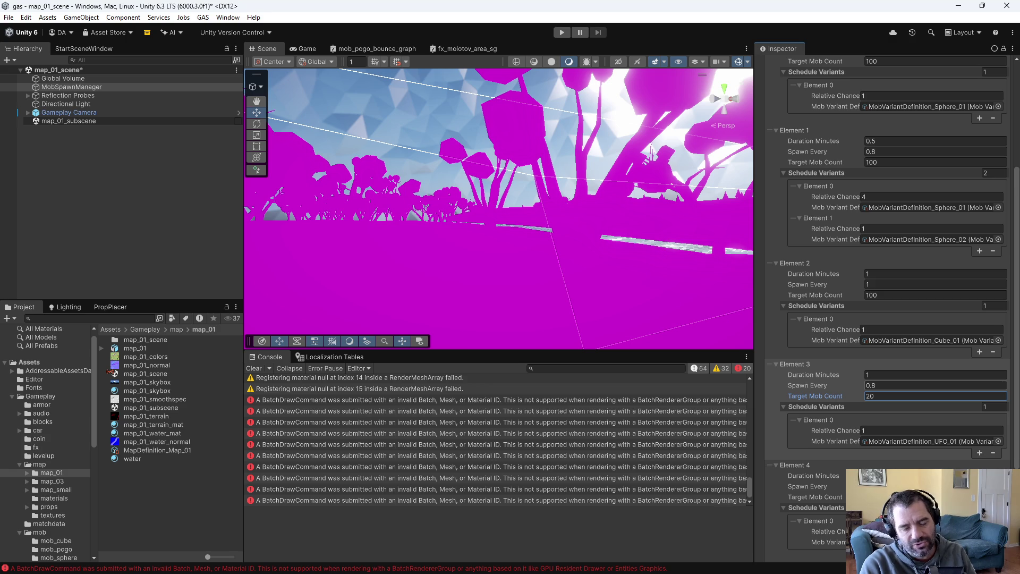
{"action": "key", "text": "Return"}
{"action": "scroll", "coordinate": [882, 319], "scroll_direction": "down", "scroll_amount": 4}
{"action": "left_click", "coordinate": [936, 382]}
{"action": "type", "text": "20"}
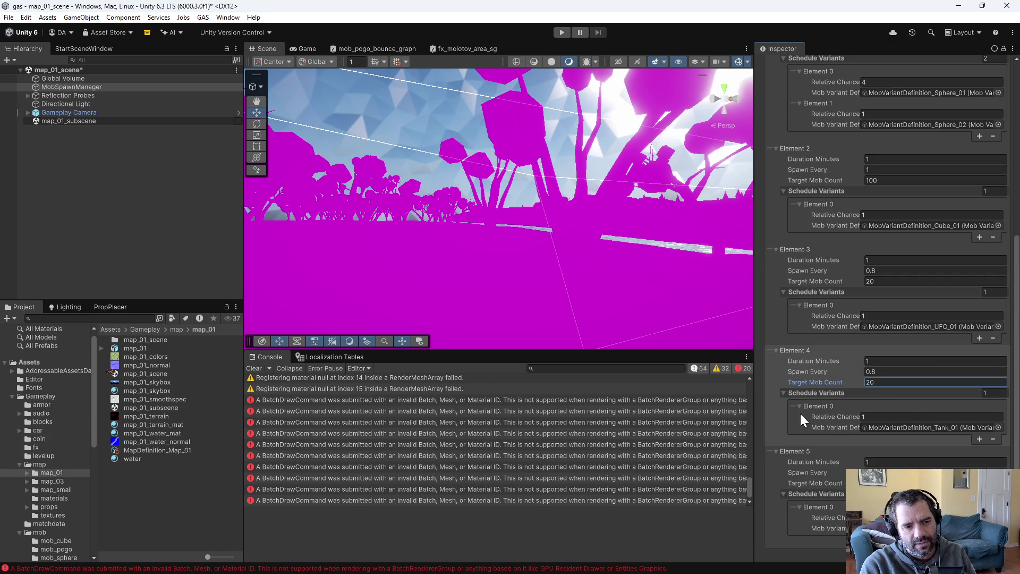
{"action": "scroll", "coordinate": [821, 404], "scroll_direction": "up", "scroll_amount": 10}
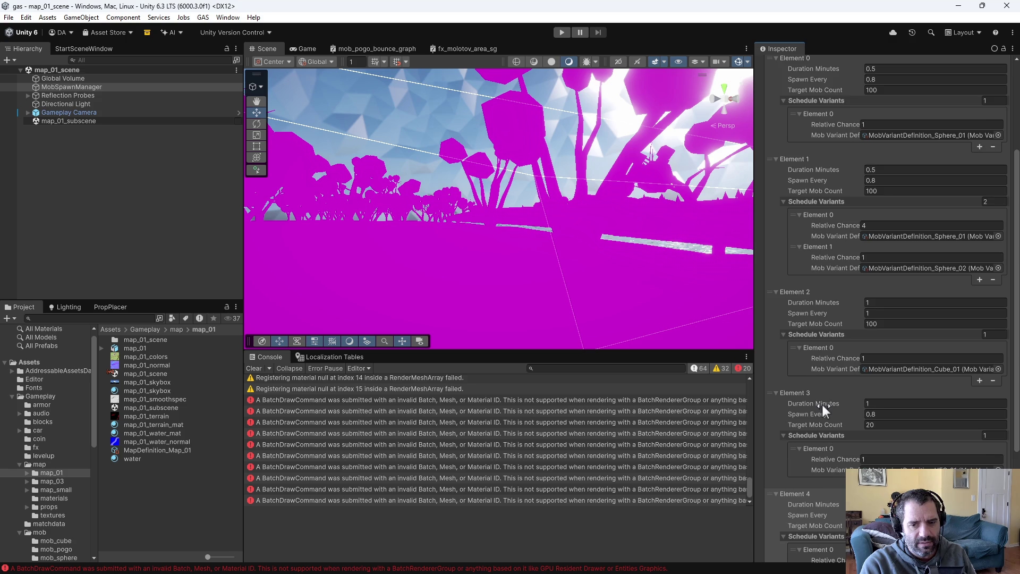
{"action": "scroll", "coordinate": [75, 521], "scroll_direction": "down", "scroll_amount": 3}
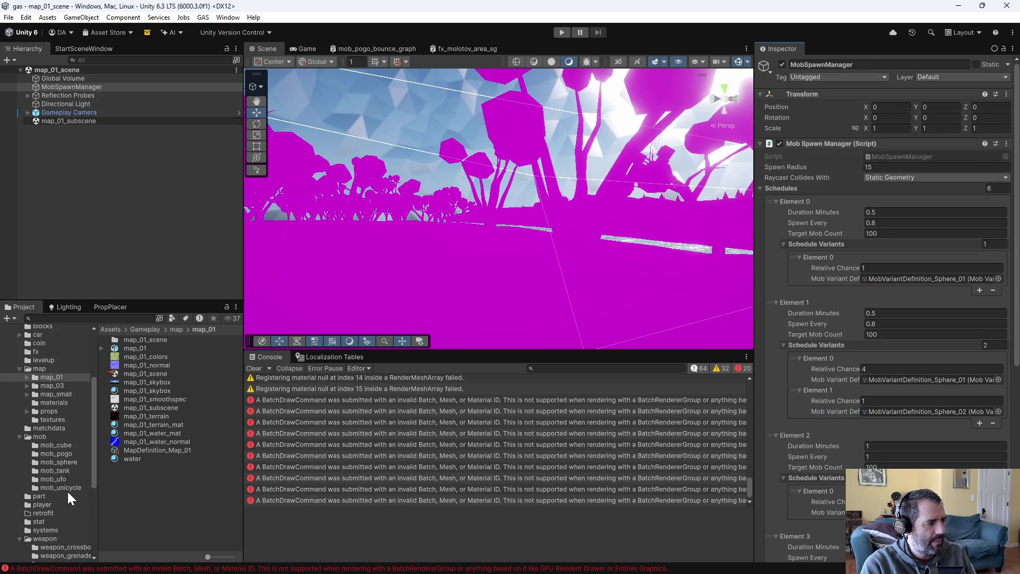
{"action": "scroll", "coordinate": [70, 494], "scroll_direction": "down", "scroll_amount": 2}
{"action": "left_click", "coordinate": [77, 533]}
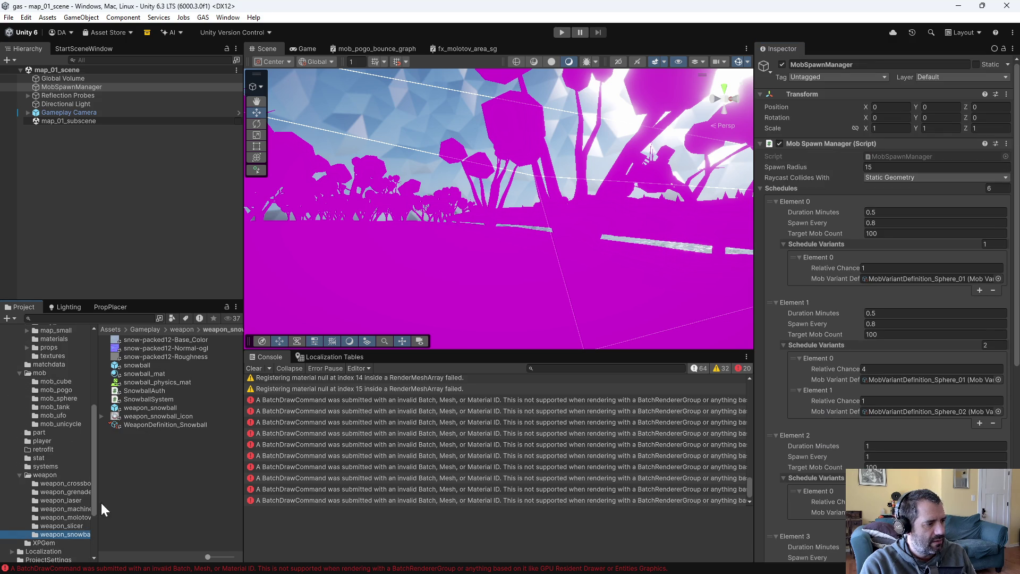
Inspect the Snowball and Crossbow weapon definitions (Crossbow: Range 20, Rate 0.75, Damage 3)
{"action": "left_click", "coordinate": [143, 424]}
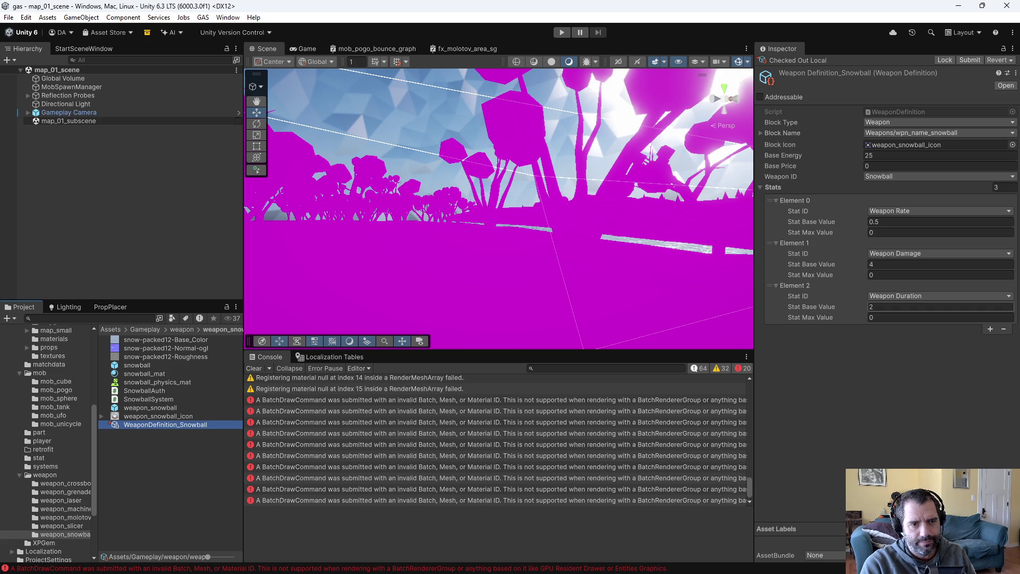
{"action": "left_click", "coordinate": [78, 483]}
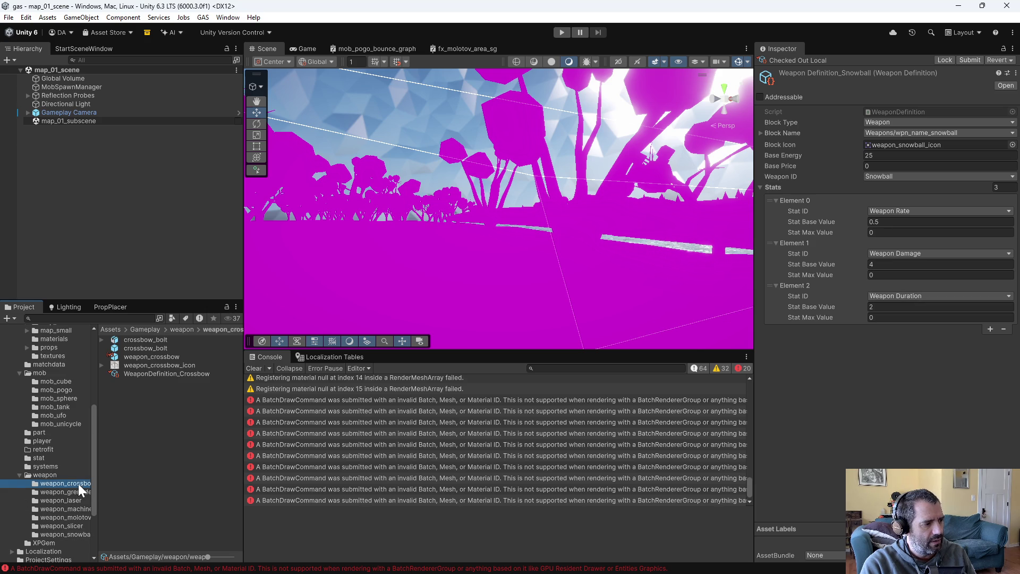
{"action": "left_click", "coordinate": [182, 374]}
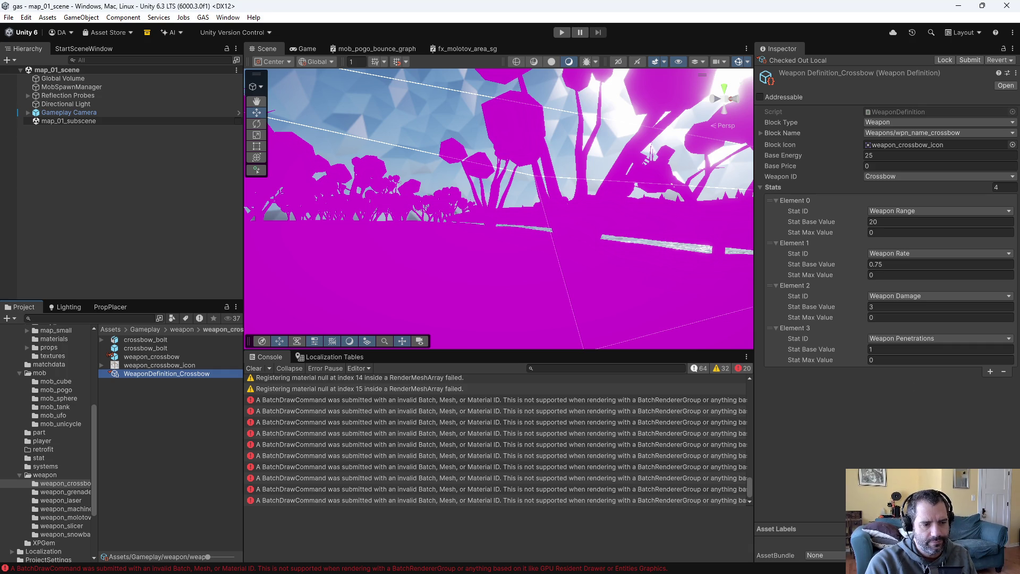
Open the car folder and its car_01 subfolder
{"action": "scroll", "coordinate": [74, 422], "scroll_direction": "up", "scroll_amount": 5}
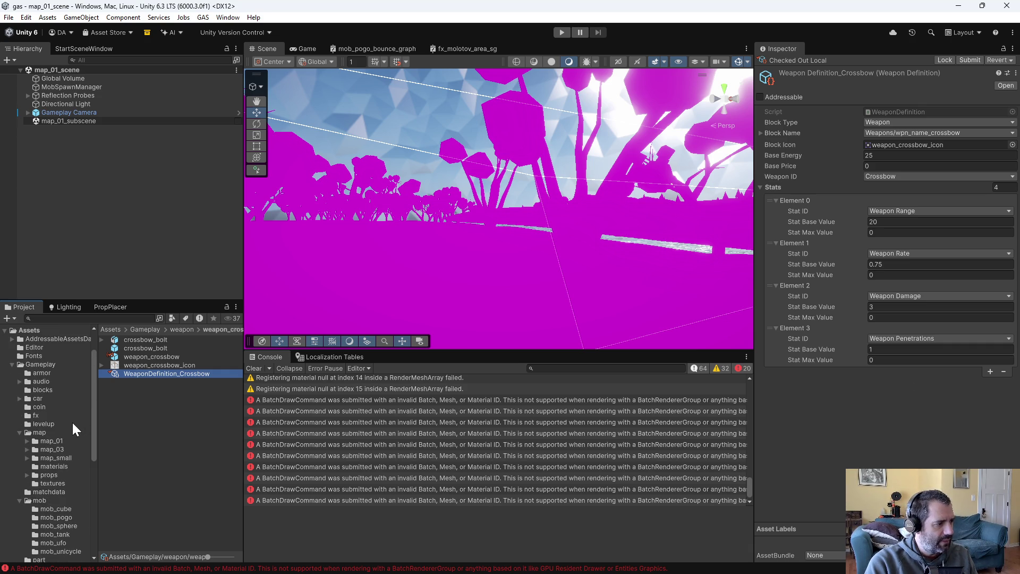
{"action": "left_click", "coordinate": [46, 399]}
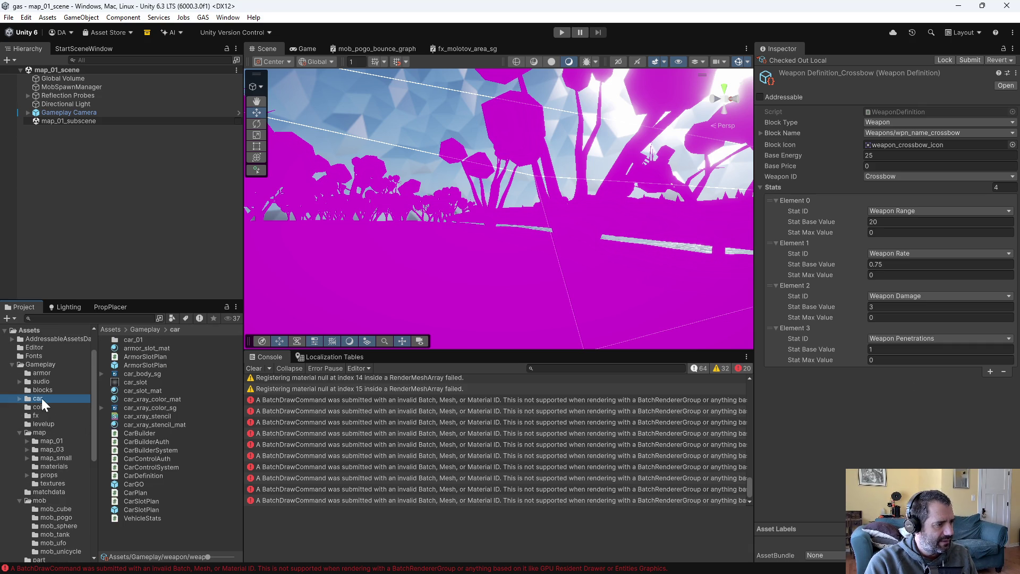
{"action": "left_click", "coordinate": [19, 398]}
{"action": "left_click", "coordinate": [38, 406]}
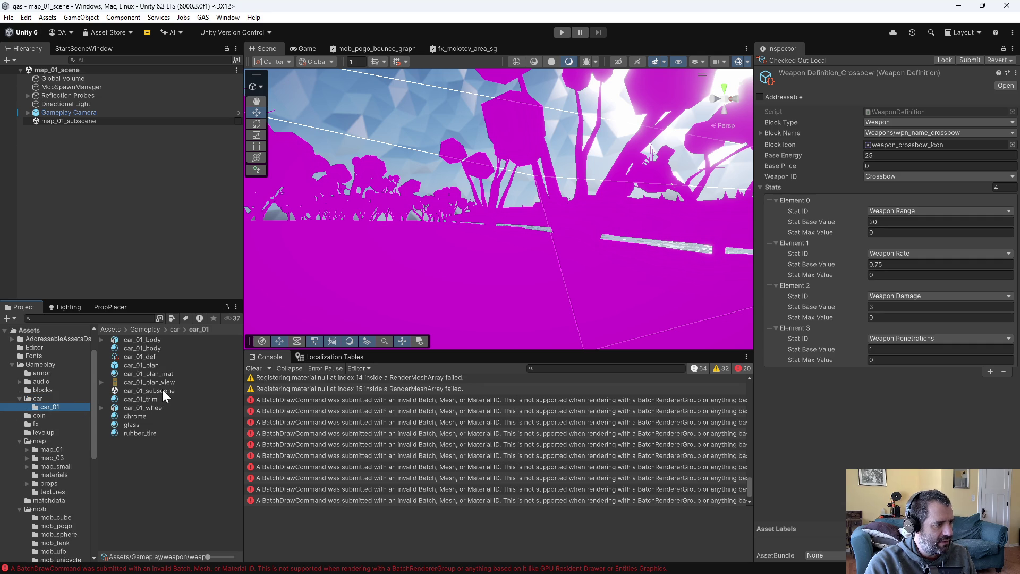
Open the car_01_plan prefab and inspect CarSlot_Grid and slots up to CarSlot_0_4
{"action": "double_click", "coordinate": [145, 365]}
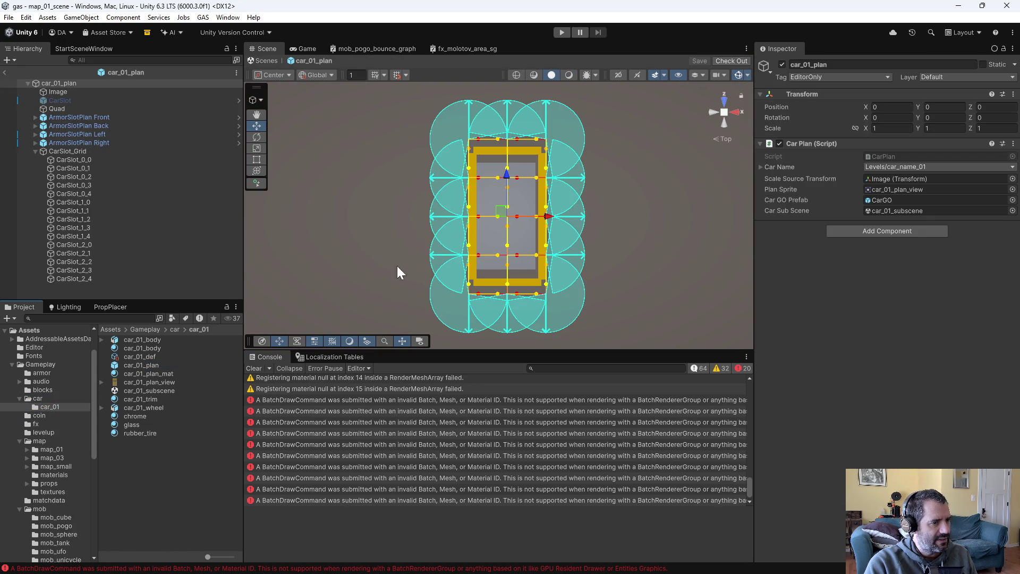
{"action": "left_click", "coordinate": [66, 152]}
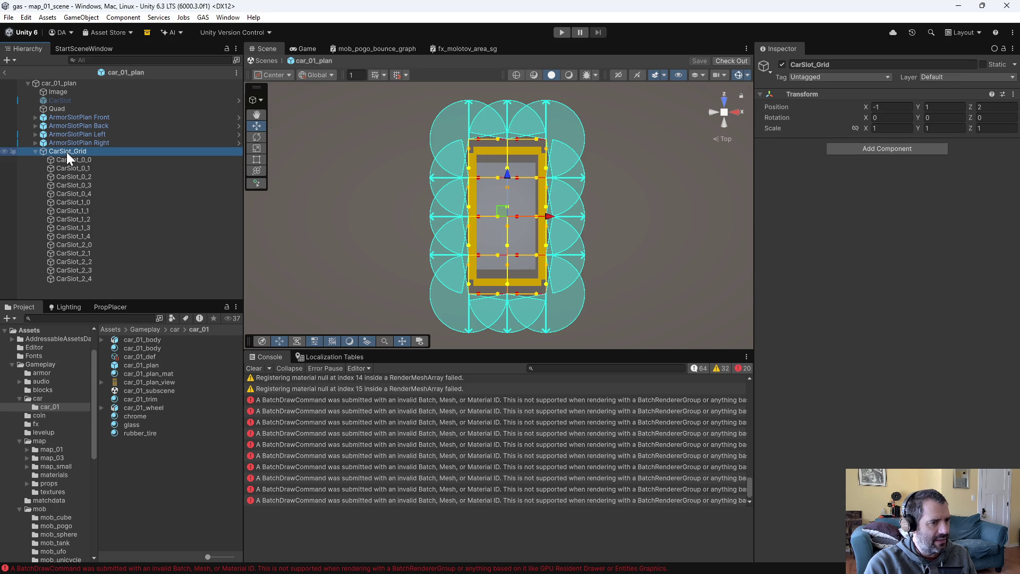
{"action": "left_click", "coordinate": [302, 214]}
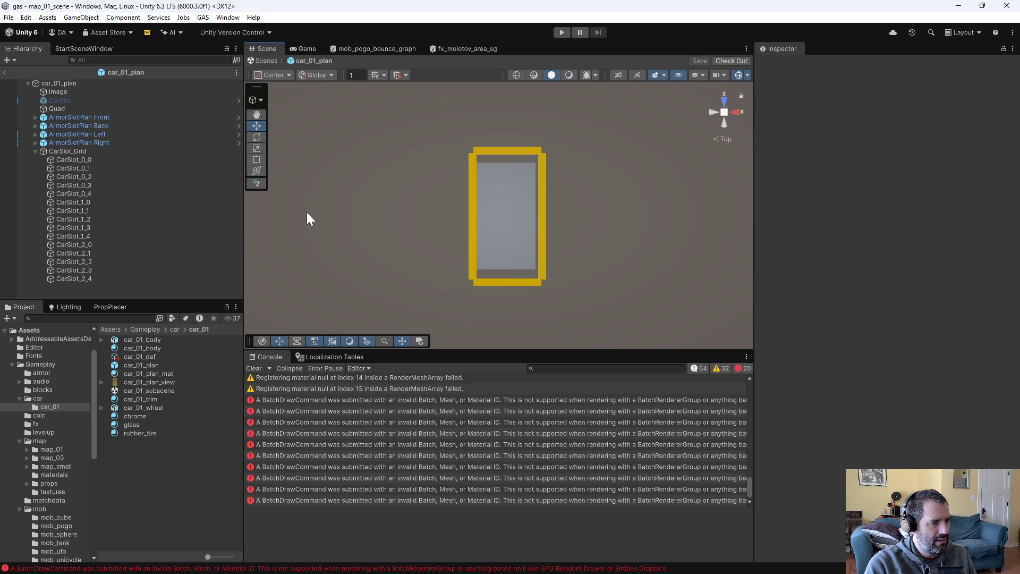
{"action": "left_click", "coordinate": [60, 150]}
{"action": "left_click", "coordinate": [65, 160]}
{"action": "left_click", "coordinate": [70, 168]}
{"action": "left_click", "coordinate": [78, 194]}
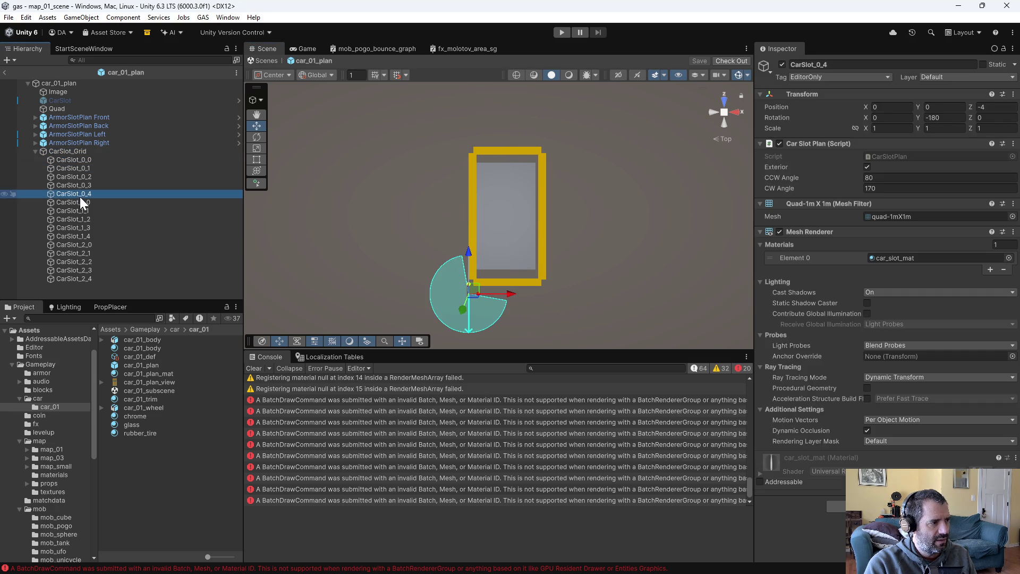
Check angle ranges of CarSlot_0_0, CarSlot_1_2 and CarSlot_0_1, toggling gizmos and the horizon view
{"action": "left_click", "coordinate": [740, 74]}
{"action": "left_click", "coordinate": [739, 75]}
{"action": "left_click", "coordinate": [697, 77]}
{"action": "left_click", "coordinate": [693, 77]}
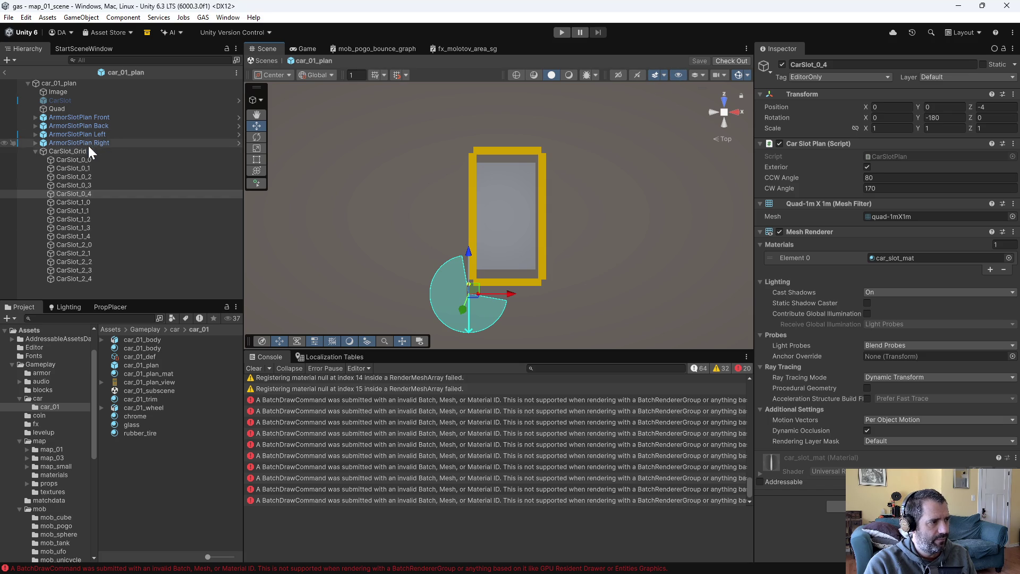
{"action": "left_click", "coordinate": [82, 158]}
{"action": "left_click", "coordinate": [82, 168]}
{"action": "left_click", "coordinate": [82, 185]}
{"action": "left_click", "coordinate": [81, 219]}
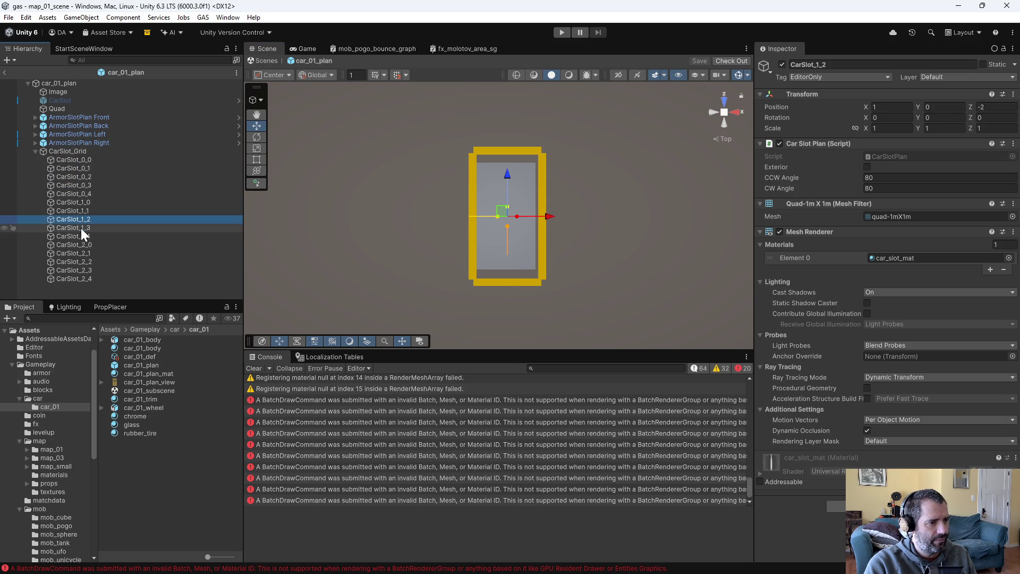
{"action": "left_click", "coordinate": [80, 236]}
{"action": "left_click", "coordinate": [116, 168]}
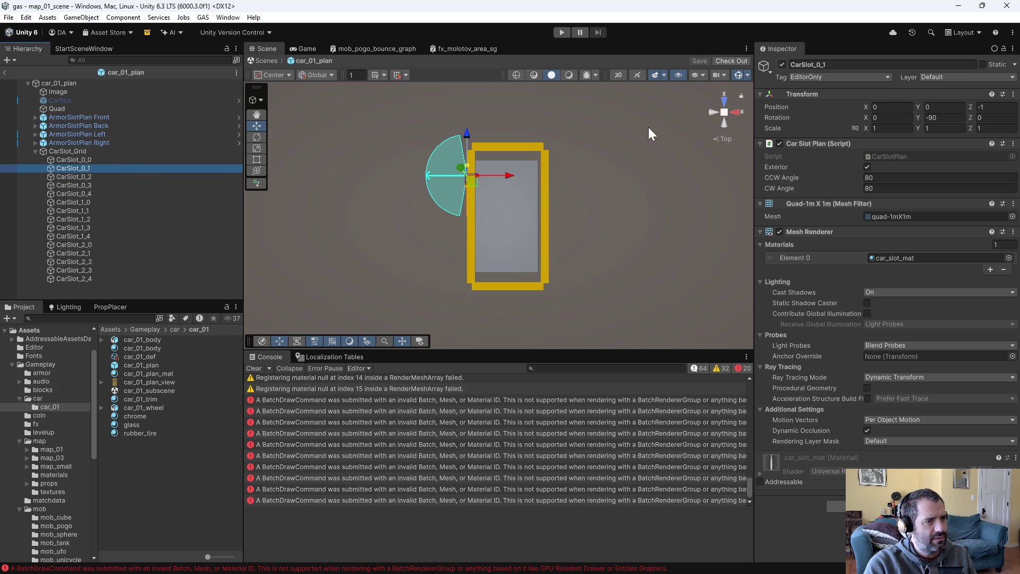
{"action": "left_click", "coordinate": [618, 75]}
{"action": "left_click", "coordinate": [618, 75]}
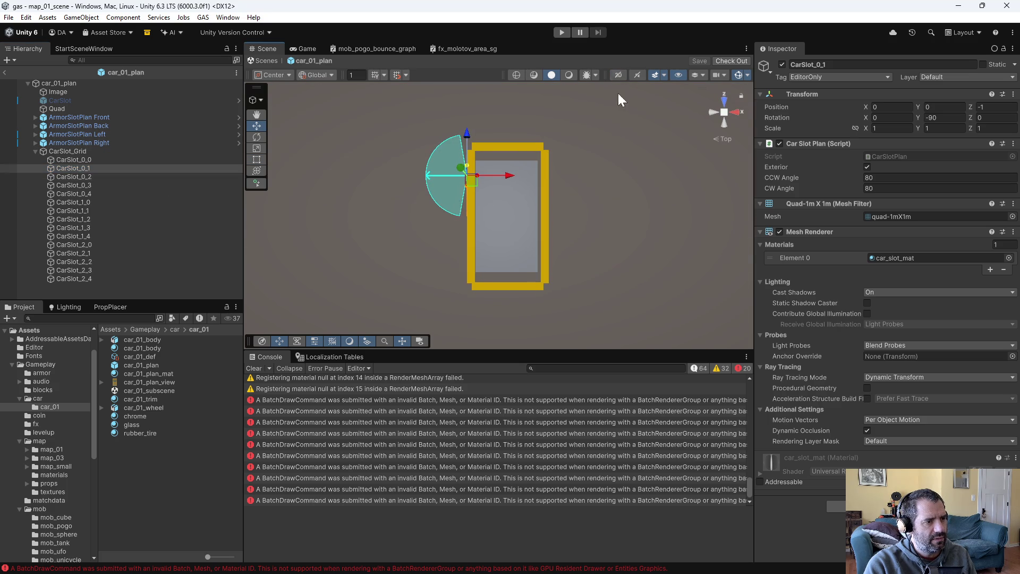
Inspect CarSlot_0_3 and ArmorSlotPlan Back, view car_01_def's 15 slots, then switch to game_data.txt
{"action": "left_click", "coordinate": [107, 186]}
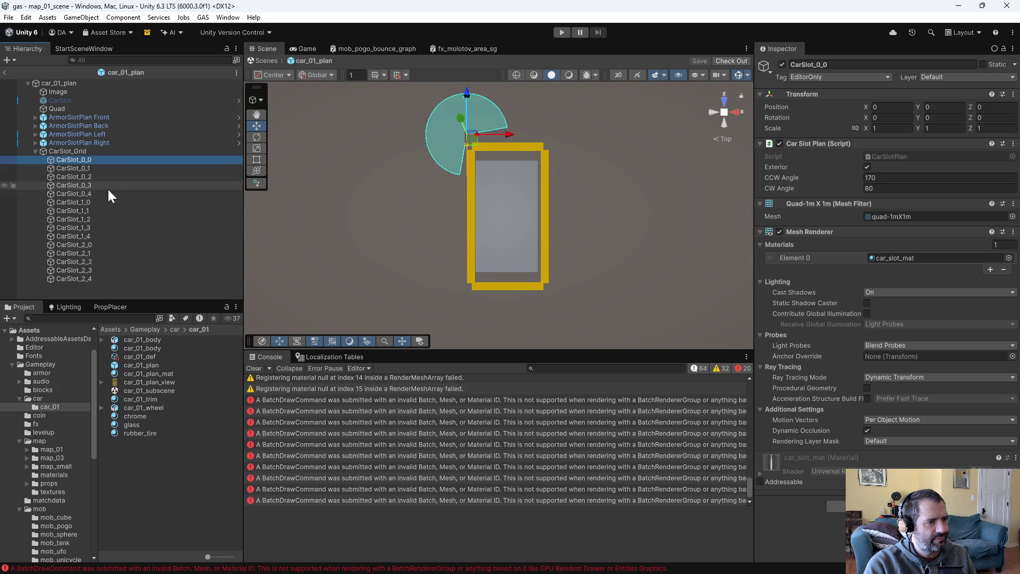
{"action": "left_click", "coordinate": [97, 127]}
{"action": "left_click", "coordinate": [96, 161]}
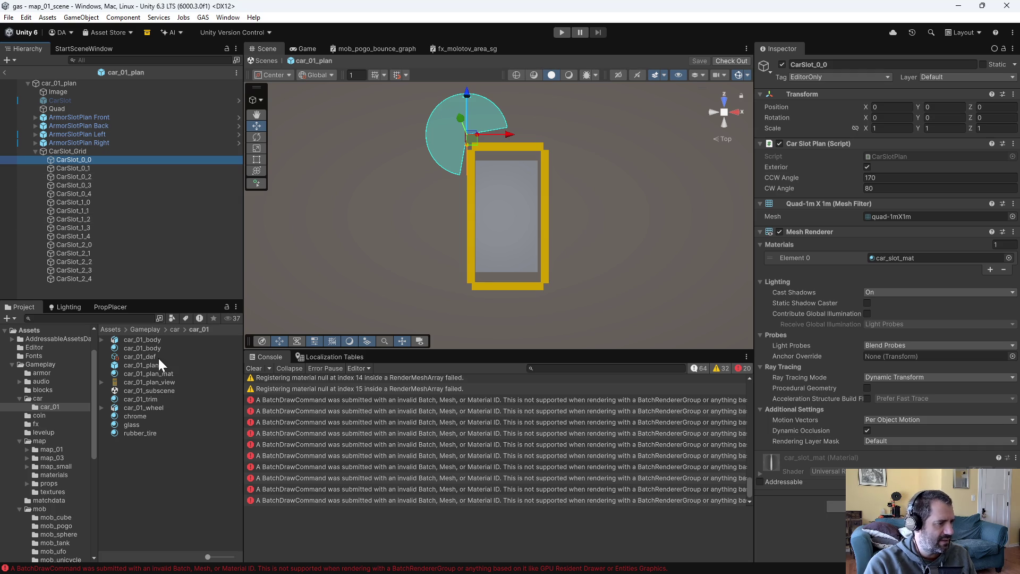
{"action": "left_click", "coordinate": [174, 357]}
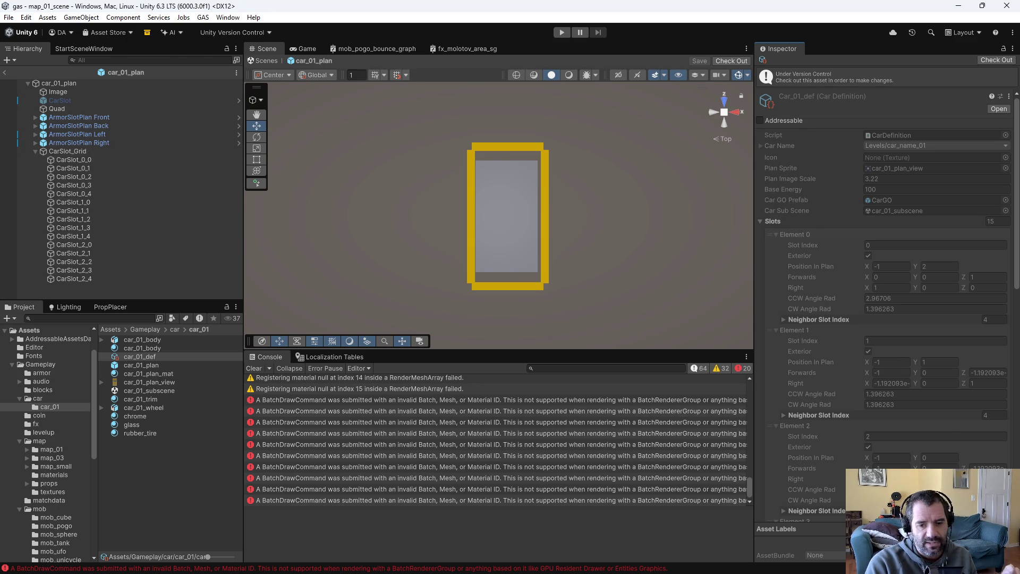
{"action": "key", "text": "alt+Tab"}
{"action": "left_click", "coordinate": [543, 240]}
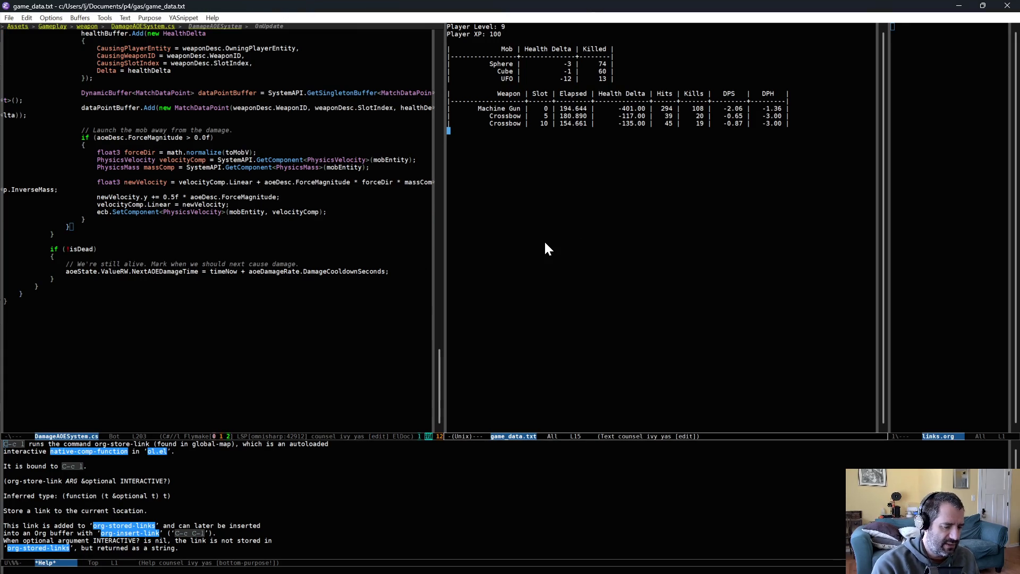
Open CarBuilder.cs from the gas folder in Emacs
{"action": "key", "text": "ctrl+x"}
{"action": "key", "text": "ctrl+j"}
{"action": "key", "text": "ctrl+x"}
{"action": "key", "text": "ctrl+f"}
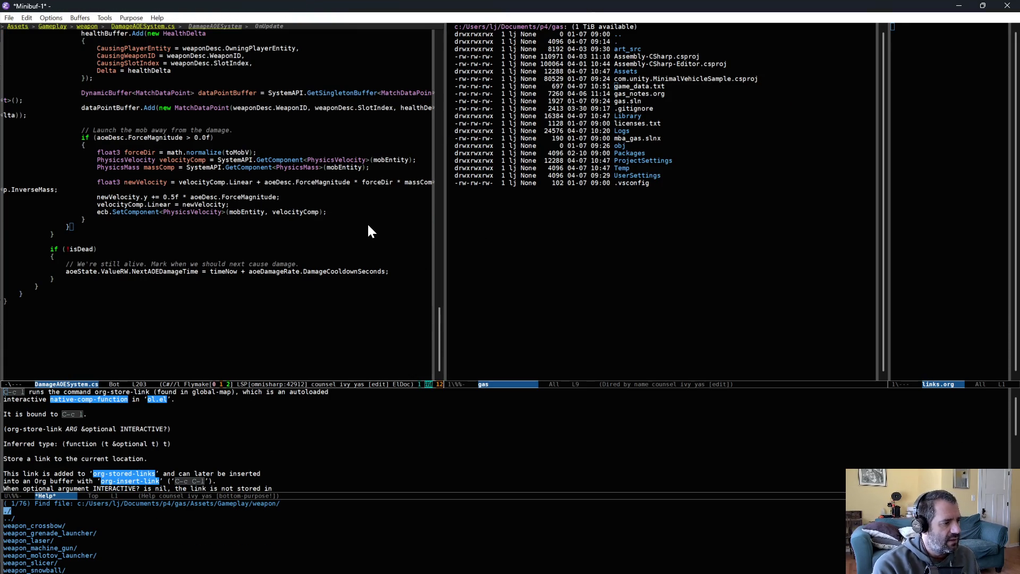
{"action": "type", "text": "CarBuilder"}
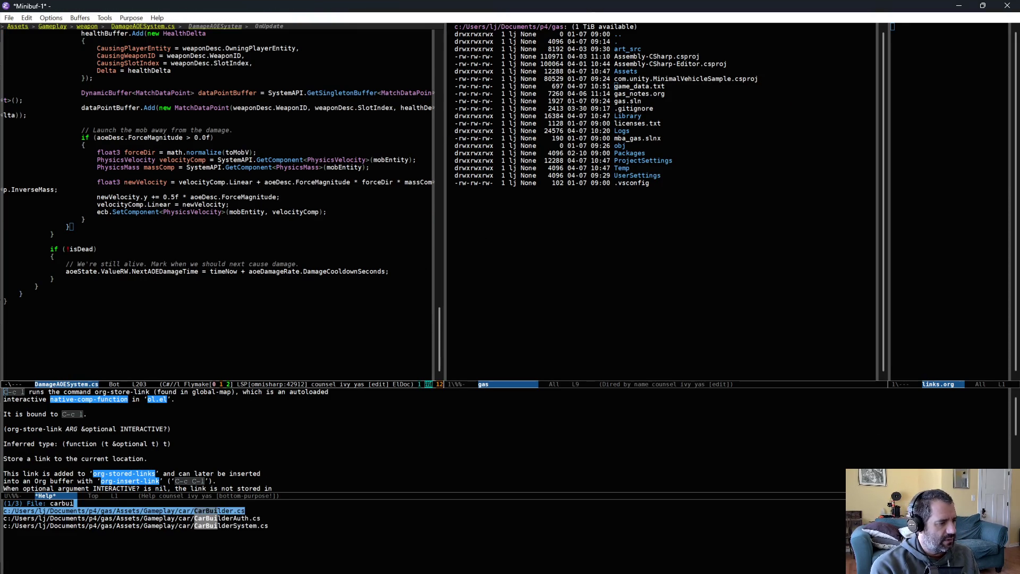
{"action": "key", "text": "Return"}
In add_weapon_to_slot_index, change the weapon's y offset from 0.0f to 1.0f, then return to Unity
{"action": "key", "text": "alt+i"}
{"action": "type", "text": "we"}
{"action": "key", "text": "Return"}
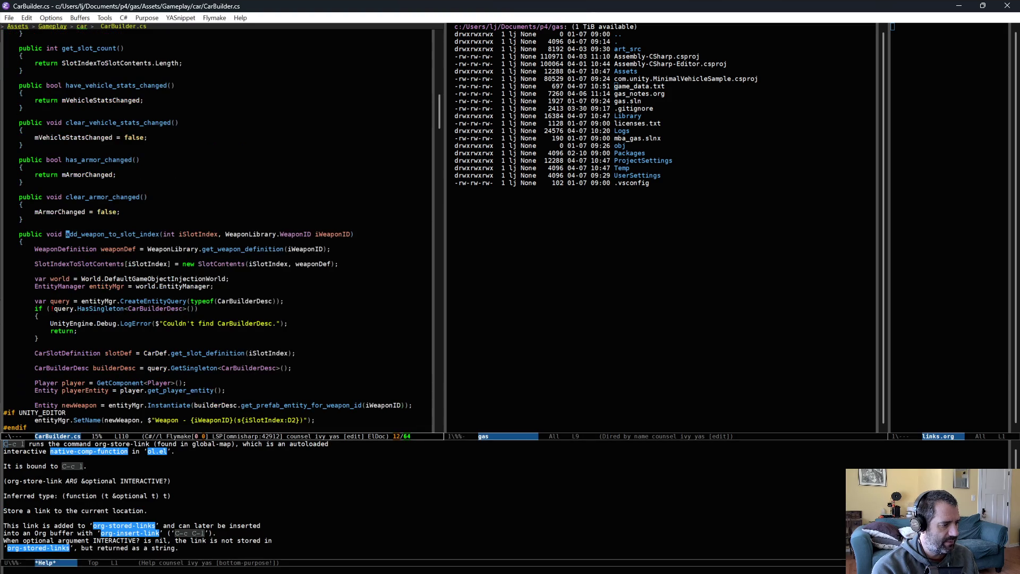
{"action": "scroll", "coordinate": [340, 325], "scroll_direction": "down", "scroll_amount": 10}
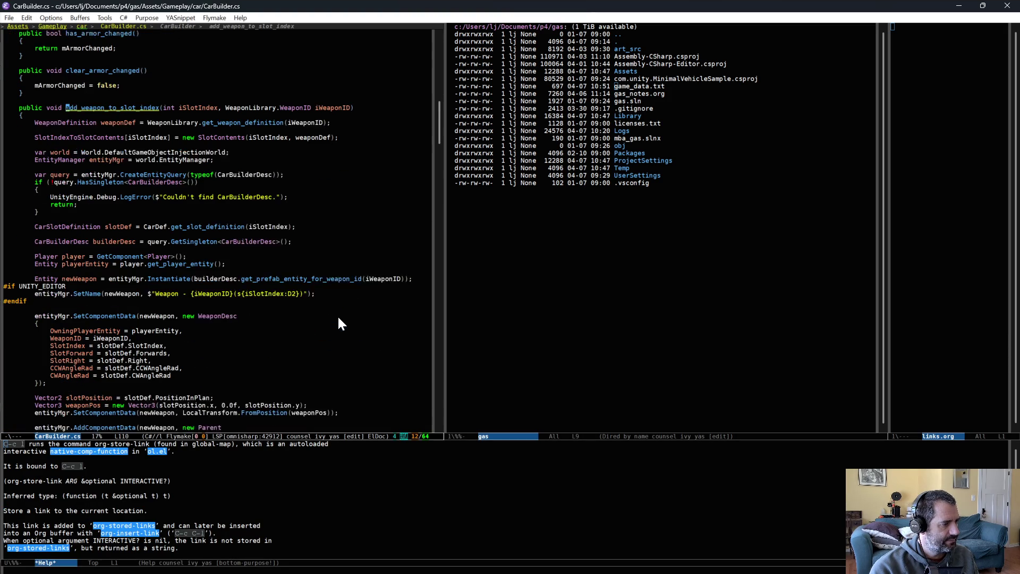
{"action": "scroll", "coordinate": [328, 336], "scroll_direction": "down", "scroll_amount": 2}
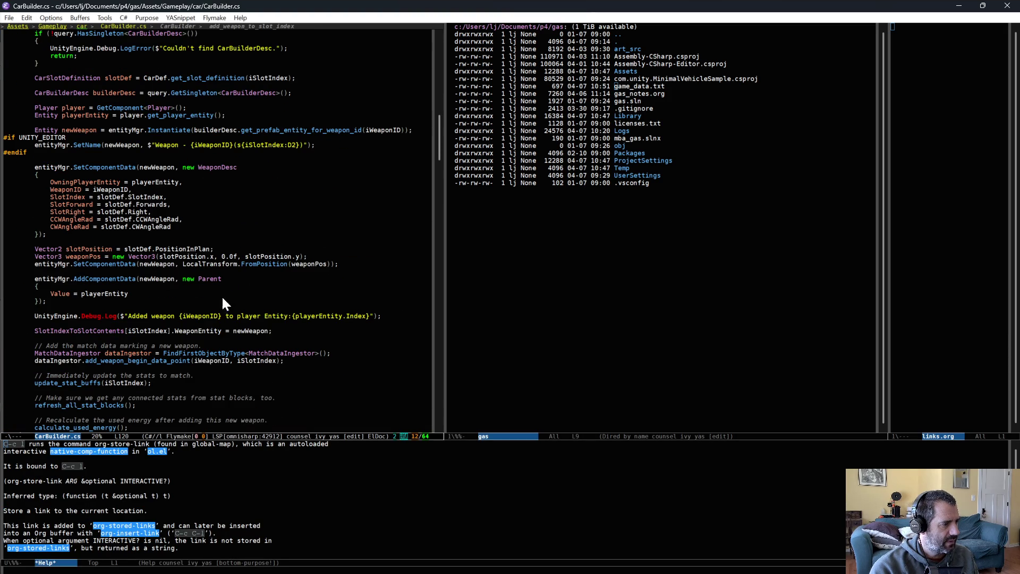
{"action": "key", "text": "ctrl+space"}
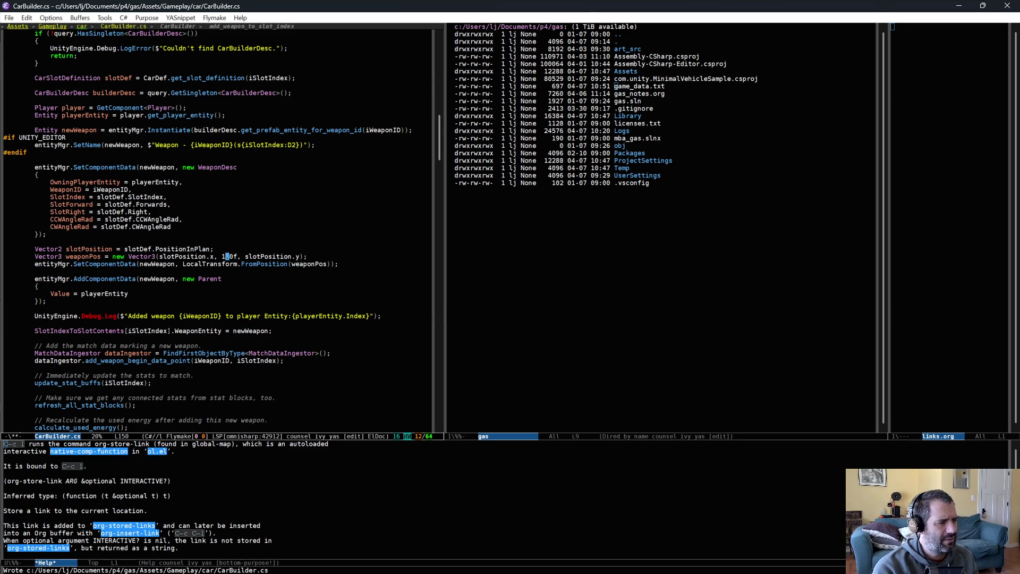
{"action": "key", "text": "alt+Tab"}
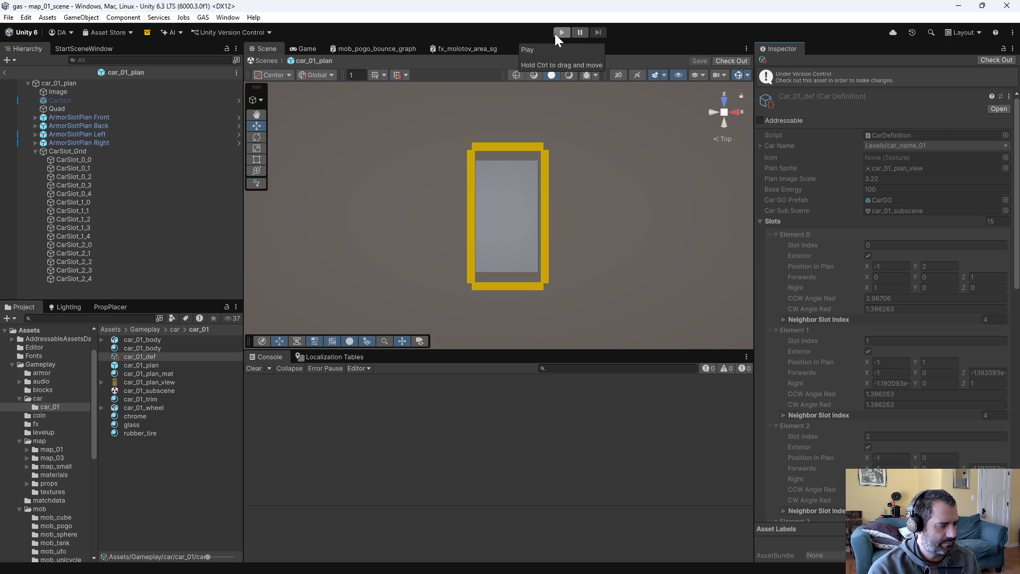
Start play mode, drive, and force a level up from the debug menu, closing the retrofit screen
{"action": "left_click", "coordinate": [558, 36]}
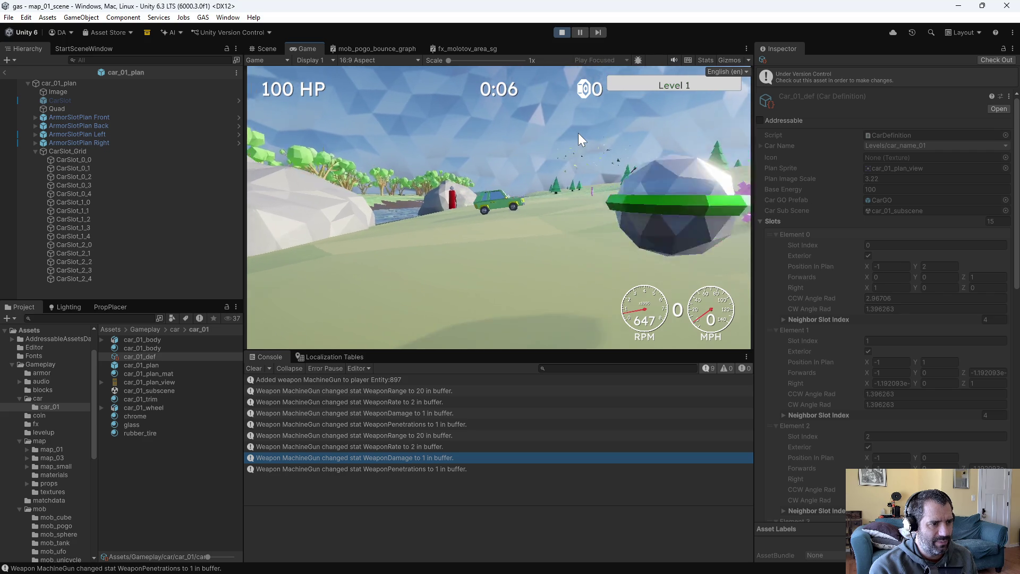
{"action": "key", "text": "s"}
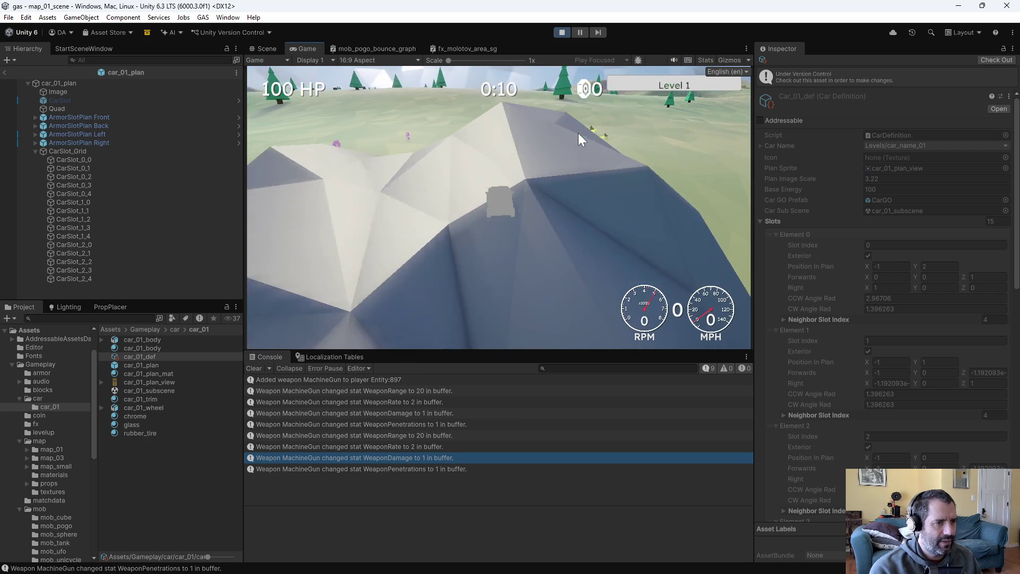
{"action": "key", "text": "Escape"}
{"action": "left_click", "coordinate": [487, 107]}
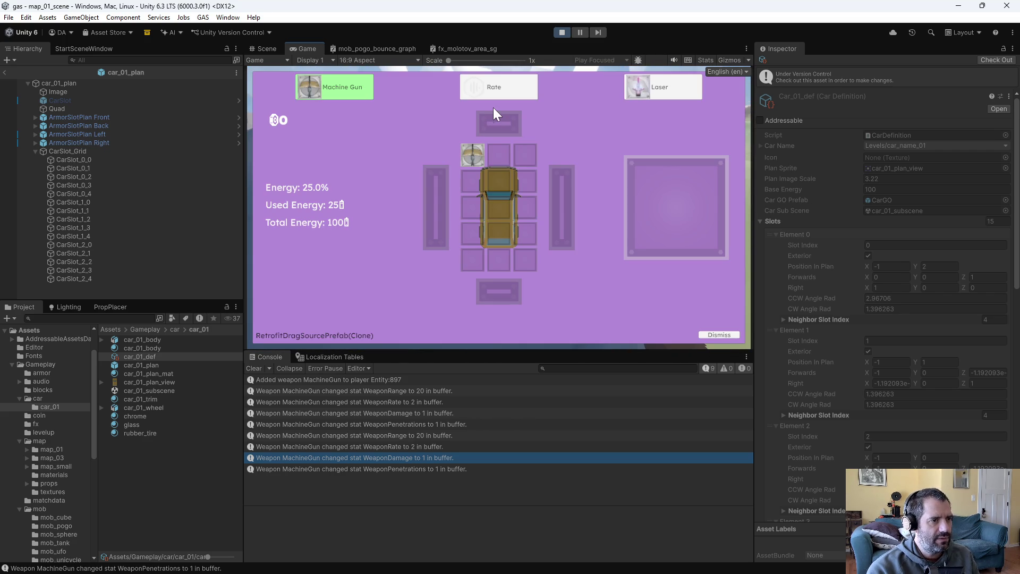
{"action": "left_click", "coordinate": [722, 335]}
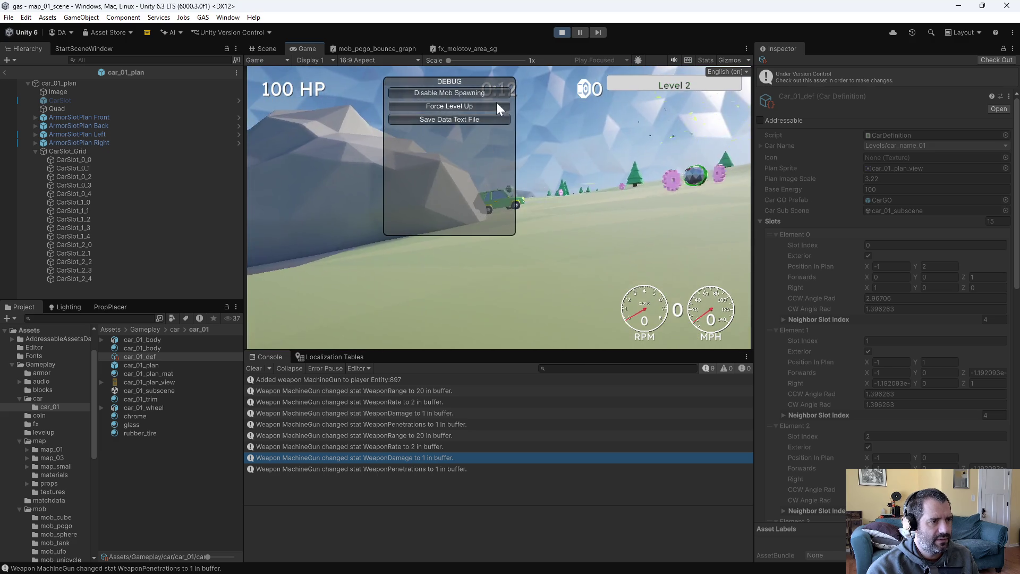
Force another level up, mount the Crossbow in a slot beside the car, drive, then stop play
{"action": "left_click", "coordinate": [496, 102]}
{"action": "left_click_drag", "start_coordinate": [653, 89], "coordinate": [502, 149]}
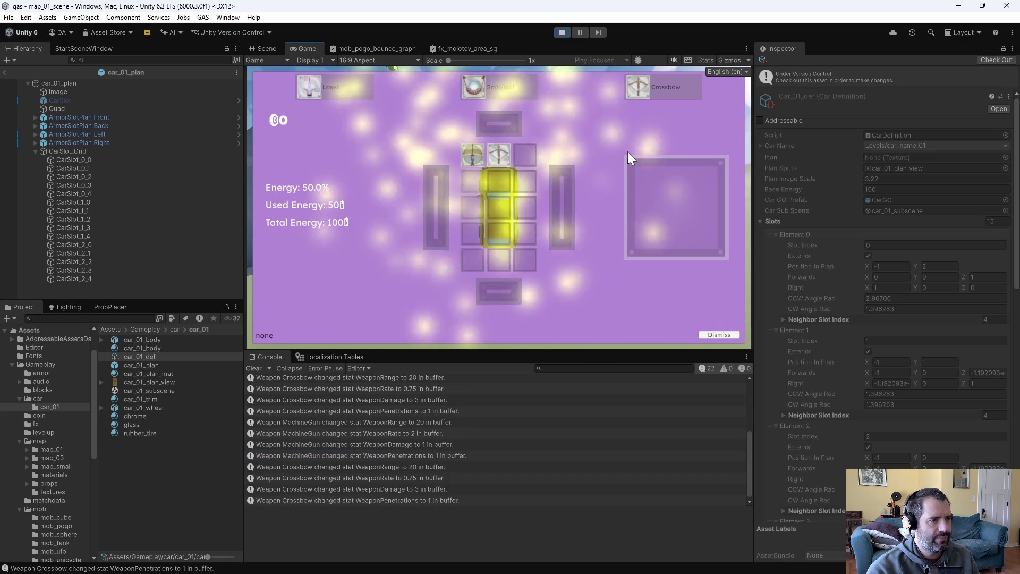
{"action": "key", "text": "w"}
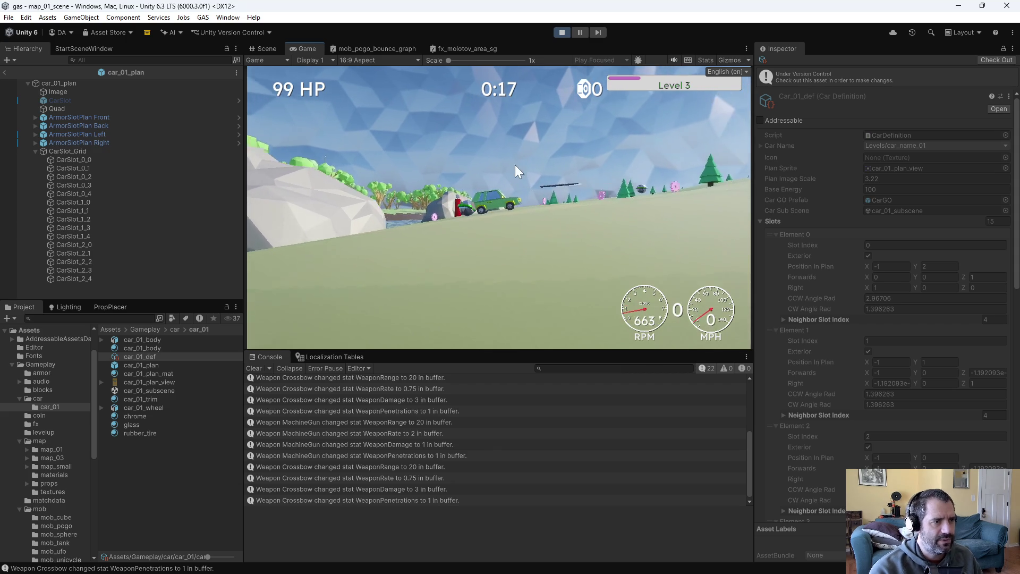
{"action": "left_click", "coordinate": [561, 33]}
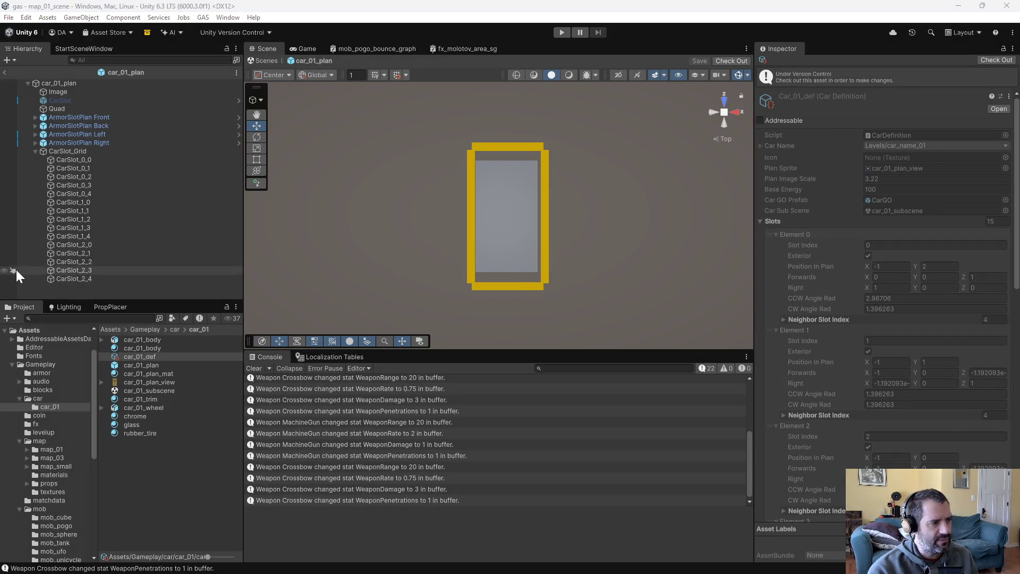
Change the weapon's y offset in CarBuilder.cs from 1.0f to 0.5f, save, and return to Unity
{"action": "key", "text": "alt+Tab"}
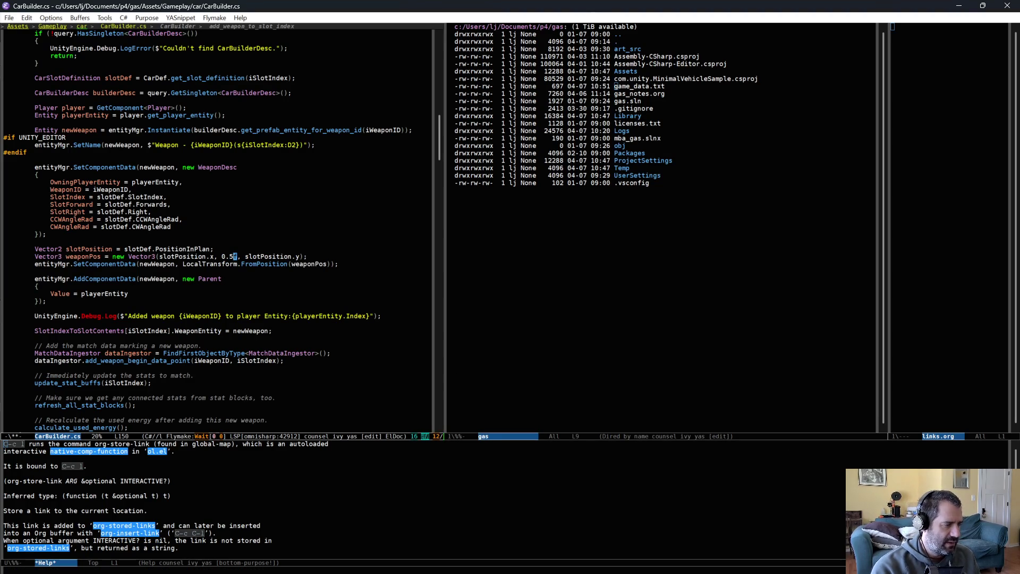
{"action": "key", "text": "ctrl+x"}
{"action": "key", "text": "ctrl+s"}
{"action": "key", "text": "alt+Tab"}
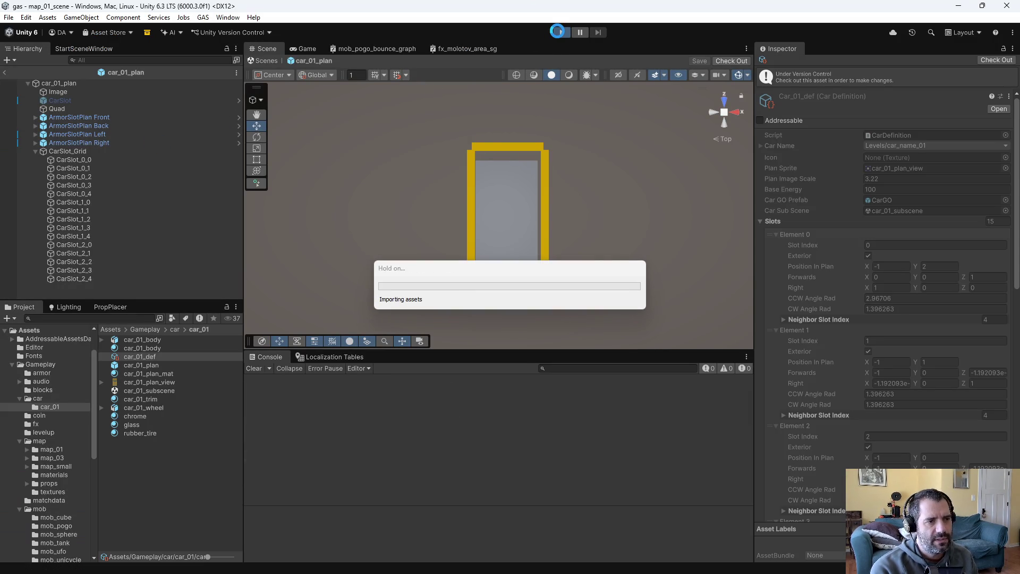
Start play mode and drive until the retrofit screen offers Fuzzy Dice, Battery and Better Tires
{"action": "left_click", "coordinate": [561, 33]}
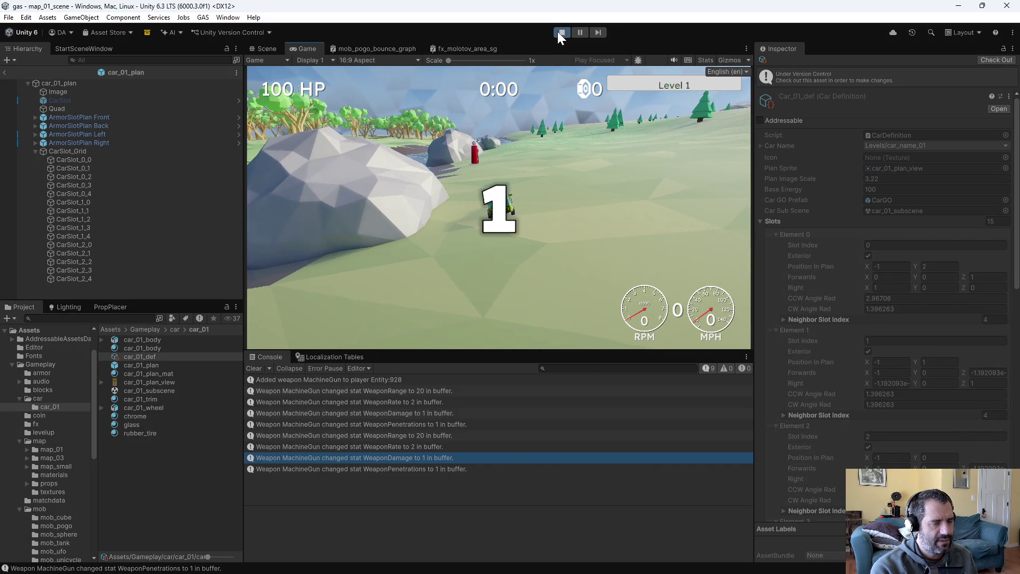
{"action": "key", "text": "w"}
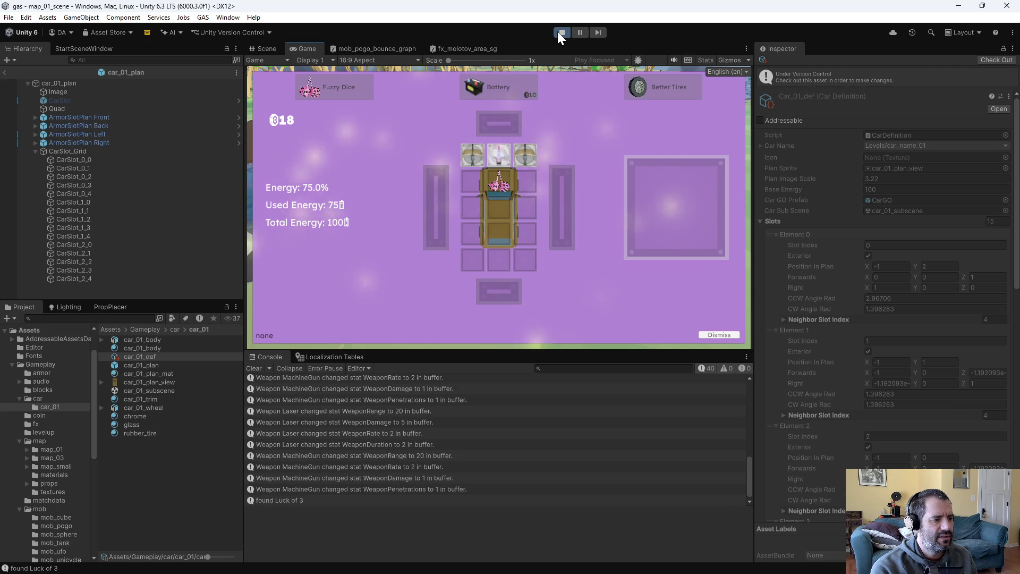
Choose the Machine Gun offer and place it in the car's bottom-middle slot
{"action": "key", "text": "w"}
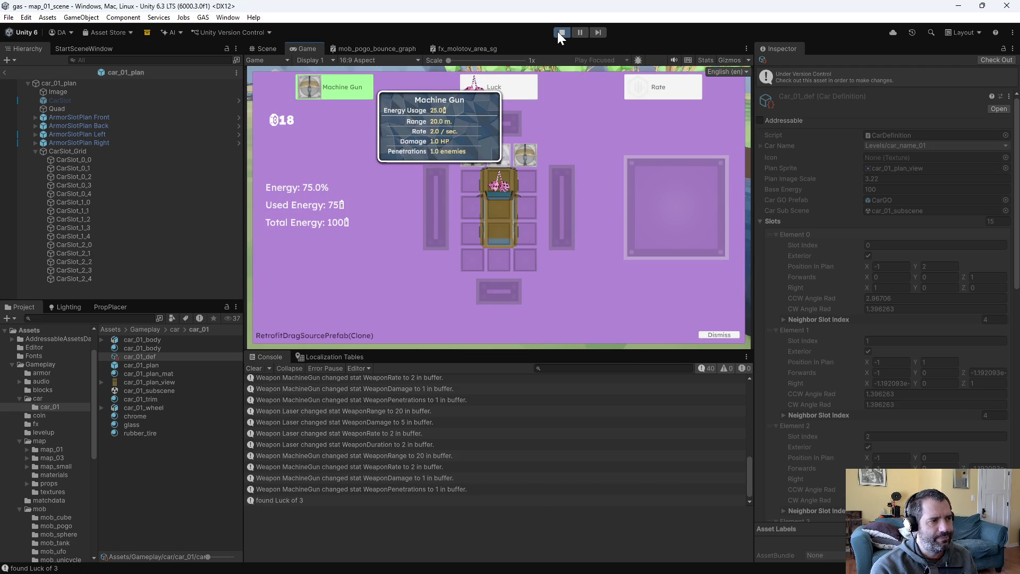
{"action": "key", "text": "Return"}
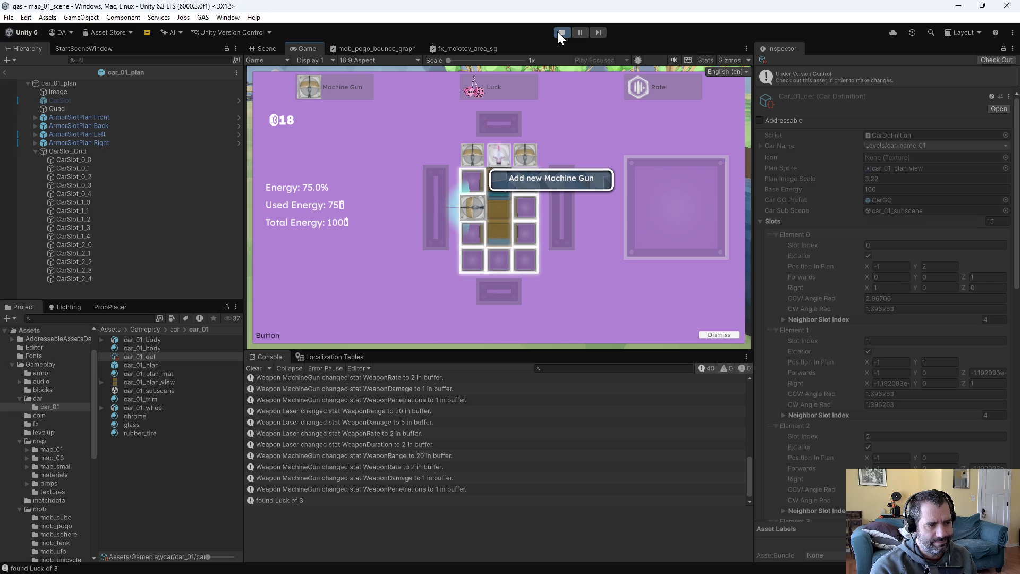
{"action": "key", "text": "Down"}
{"action": "key", "text": "Down"}
{"action": "key", "text": "Right"}
{"action": "key", "text": "Return"}
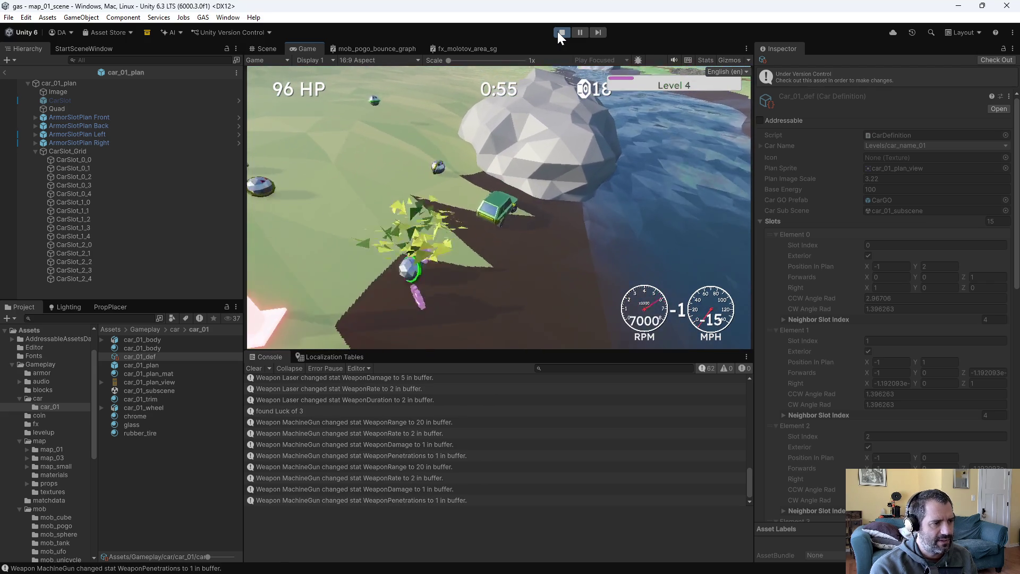
Drive to the next level and apply the Machine Gun Damage +50% upgrade instead of Rate
{"action": "key", "text": "Down"}
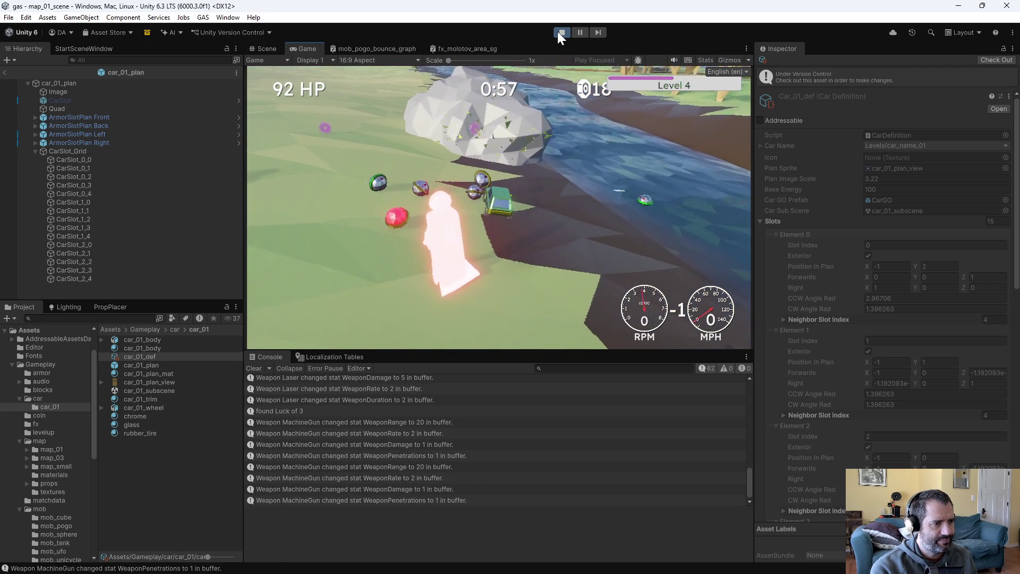
{"action": "key", "text": "Up"}
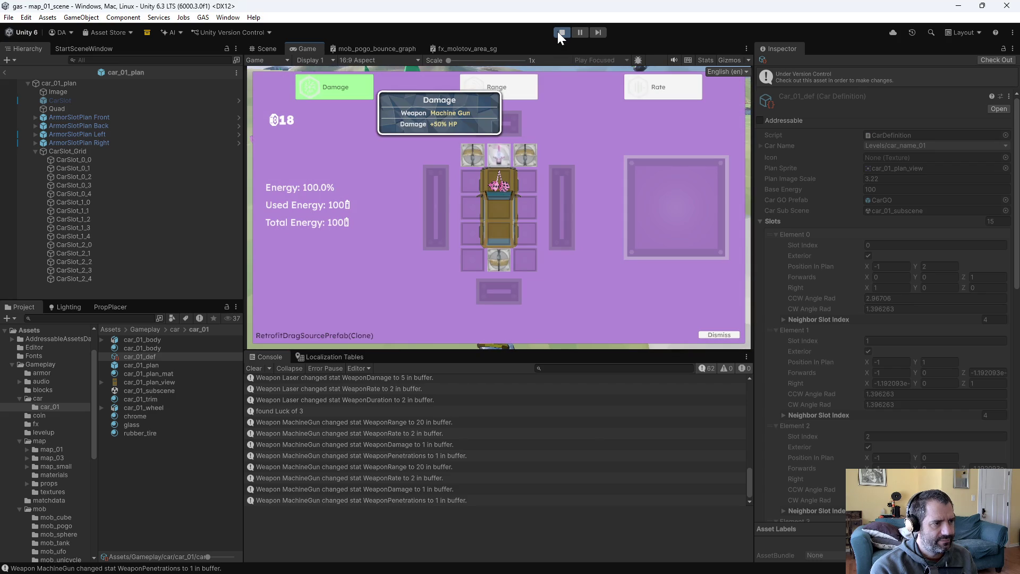
{"action": "key", "text": "Right"}
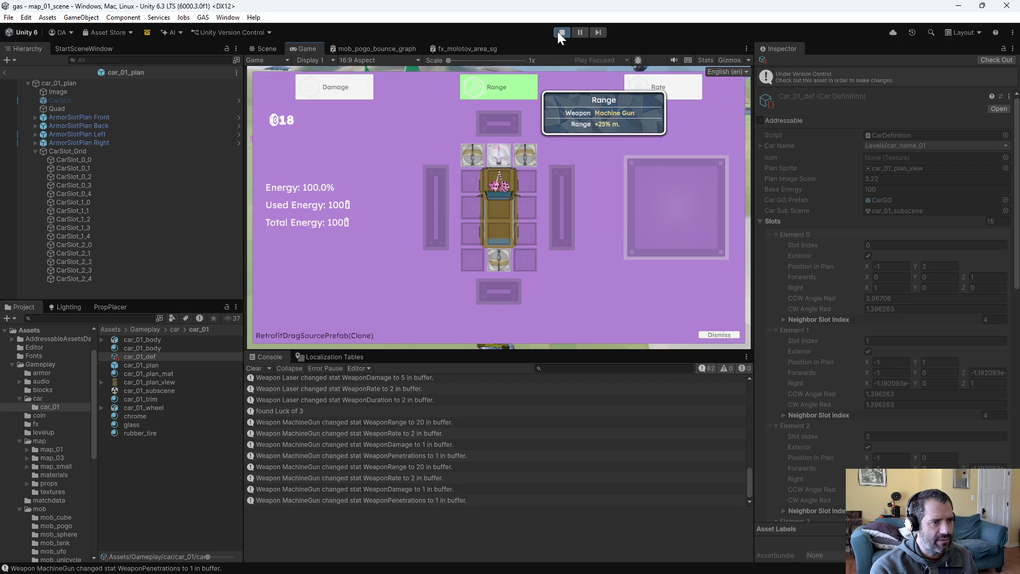
{"action": "key", "text": "Right"}
{"action": "key", "text": "Return"}
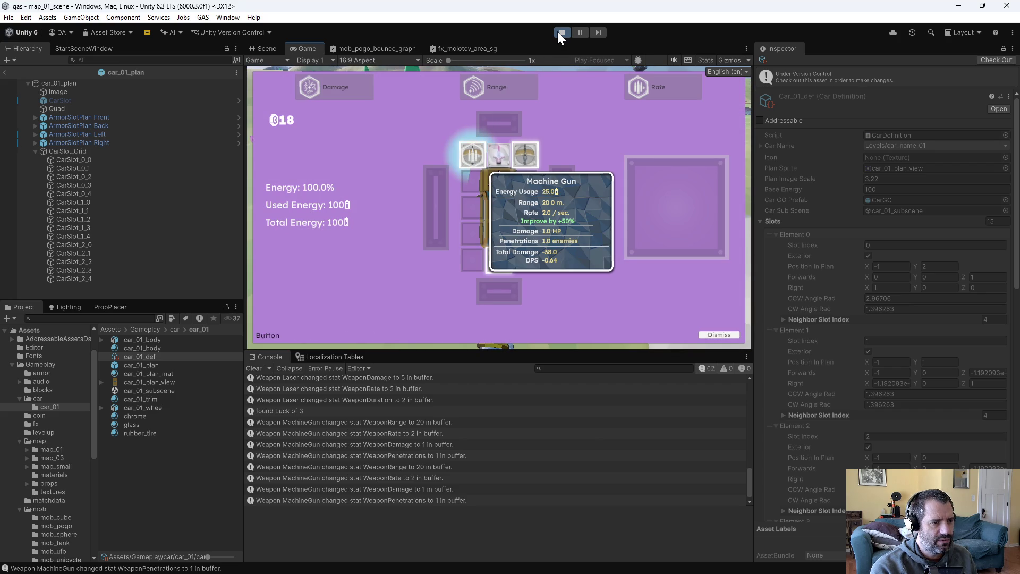
{"action": "key", "text": "Up"}
{"action": "key", "text": "Return"}
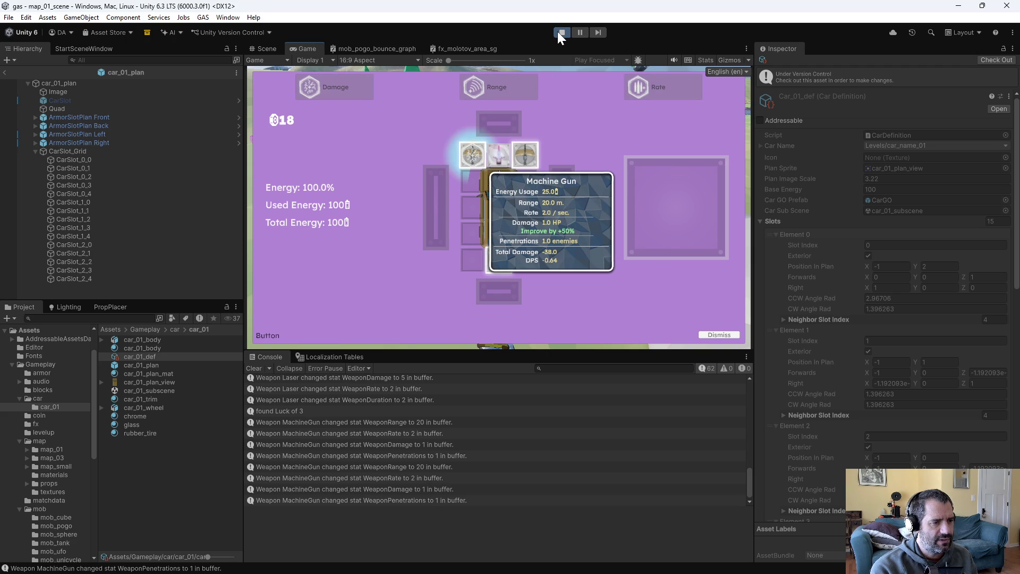
{"action": "key", "text": "Return"}
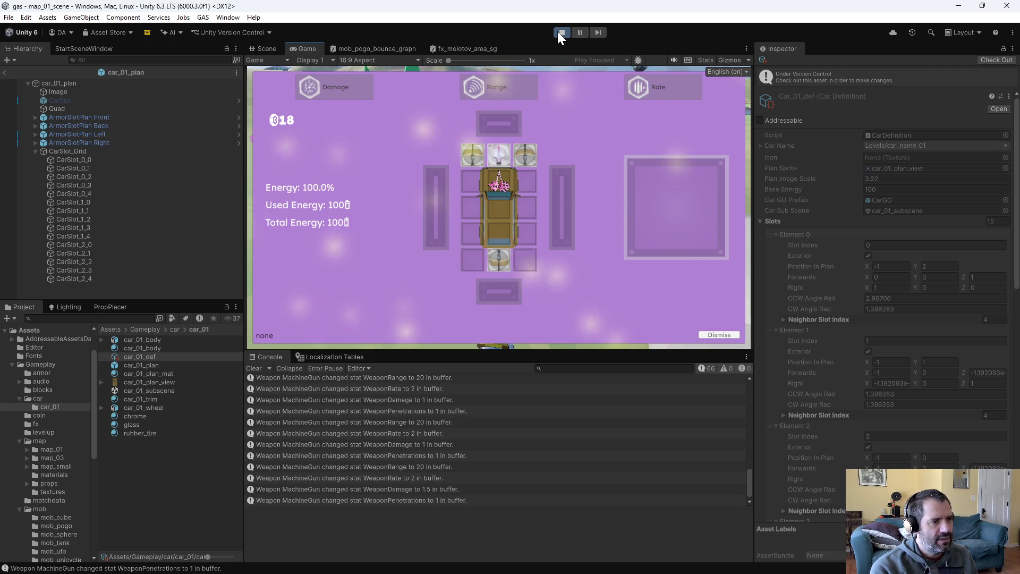
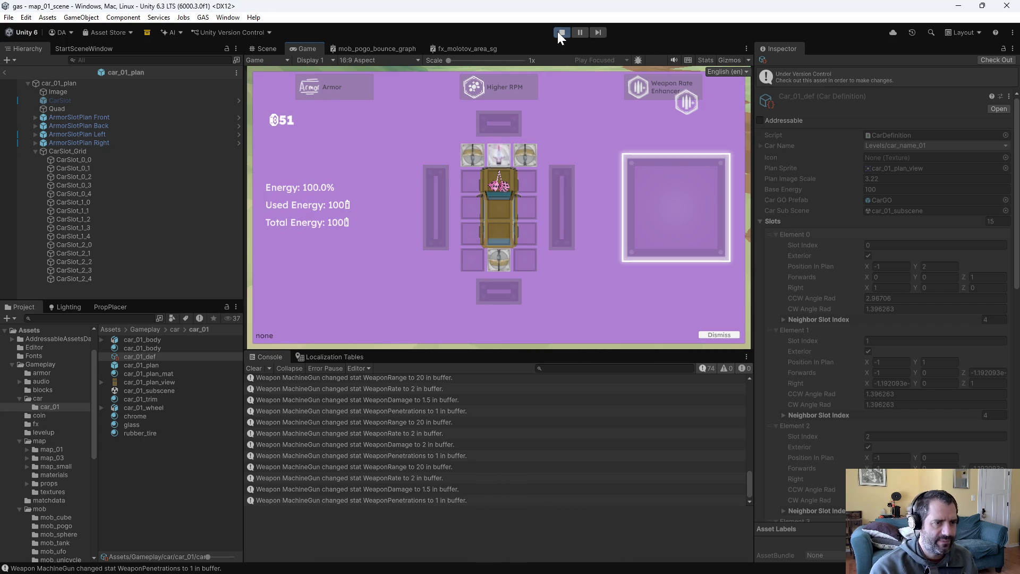
Install the Weapon Rate Enhancer in the open right slot and drive on to the next upgrade choice
{"action": "left_click", "coordinate": [702, 176]}
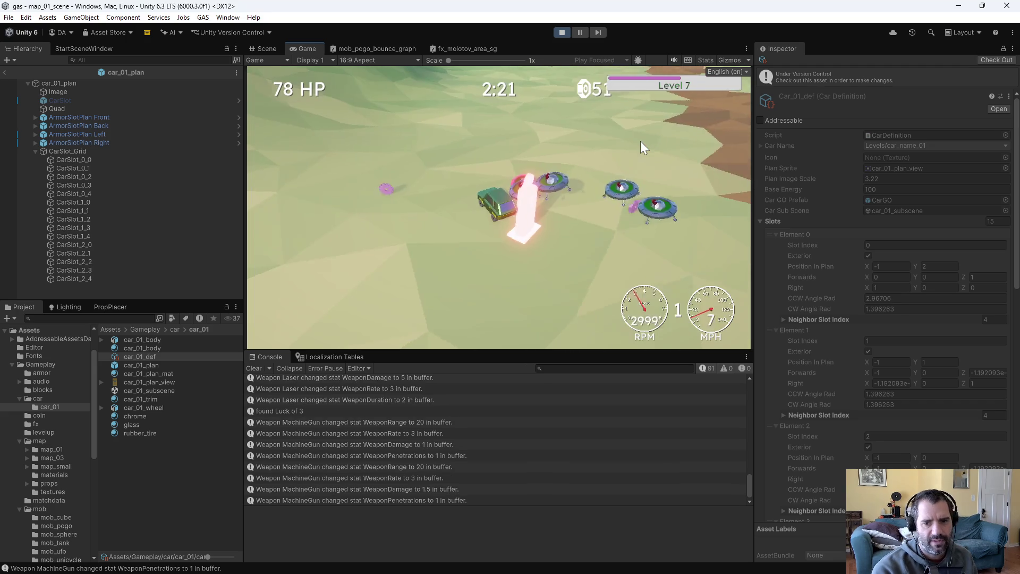
{"action": "key", "text": "w"}
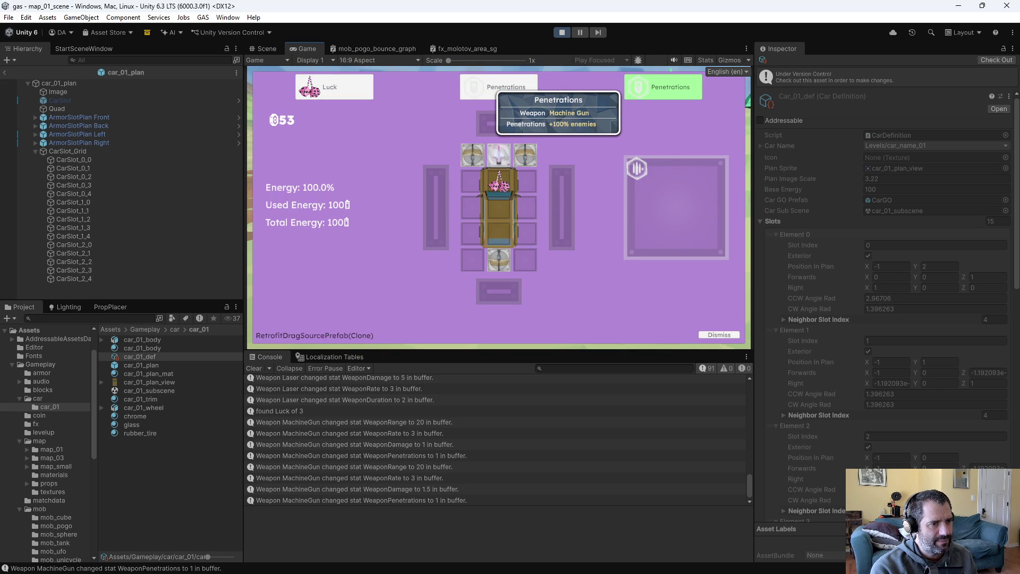
Equip Luck in the top-right slot, then reverse the car into the red pump's pickup beam
{"action": "left_click", "coordinate": [525, 154]}
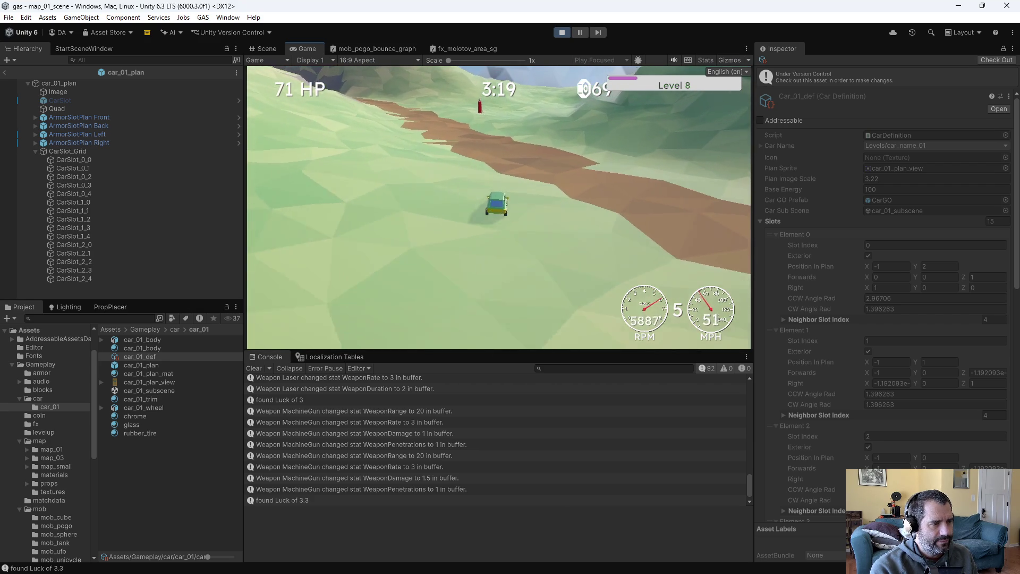
{"action": "key", "text": "a"}
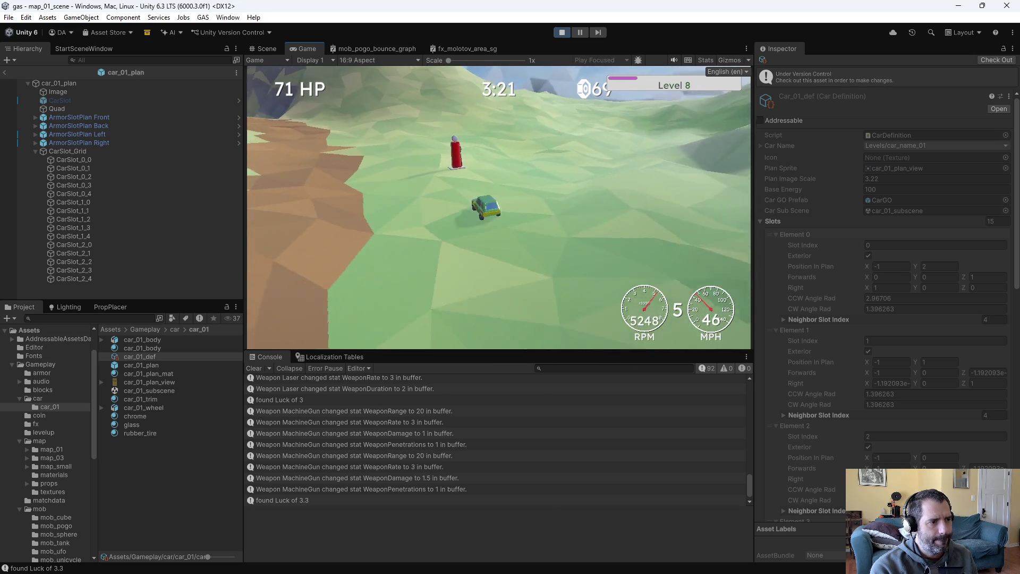
{"action": "key", "text": "s"}
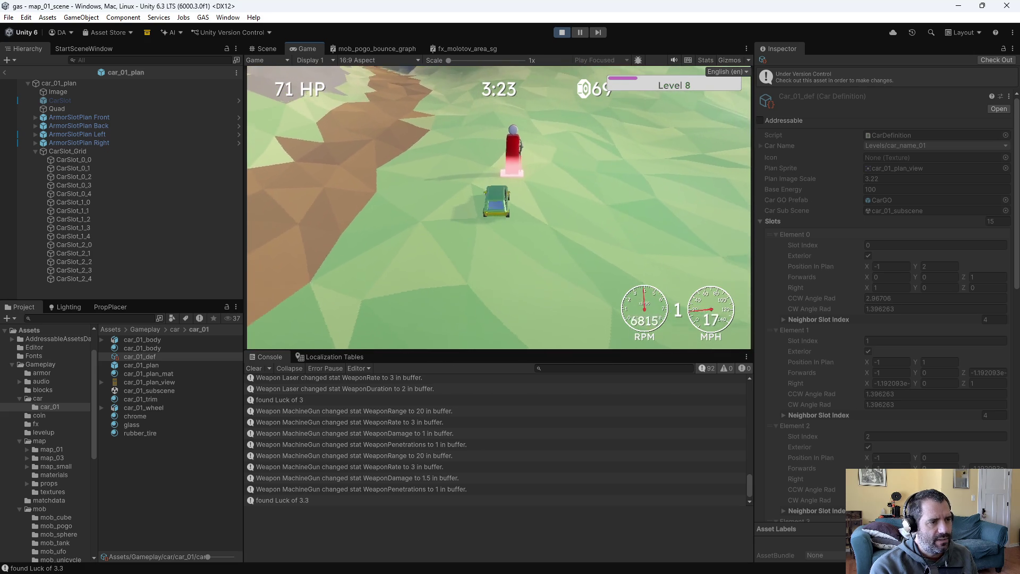
{"action": "key", "text": "s"}
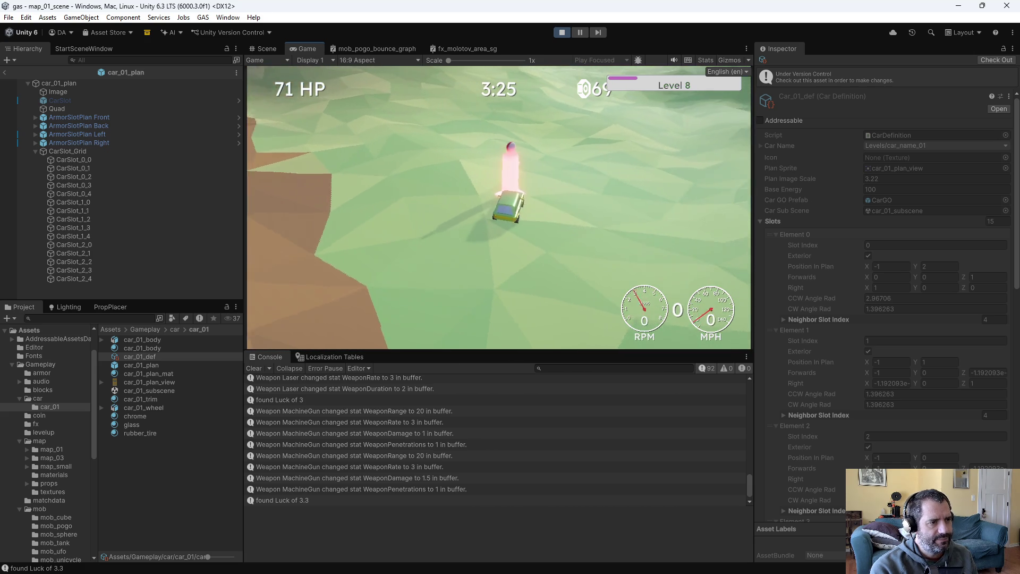
{"action": "key", "text": "s"}
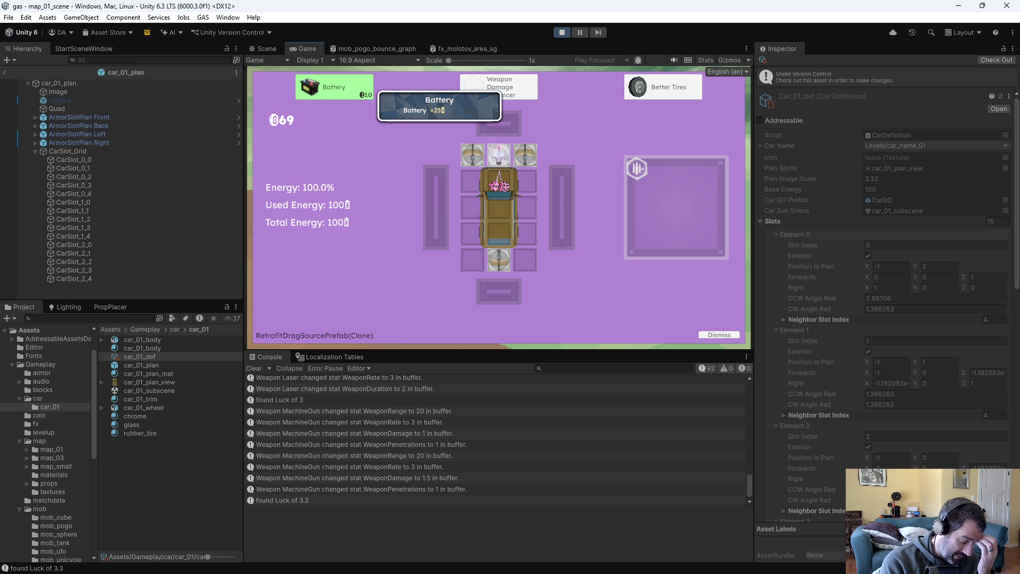
Cycle the upgrade cards to Battery, confirm it in the right slot, and resume driving
{"action": "key", "text": "d"}
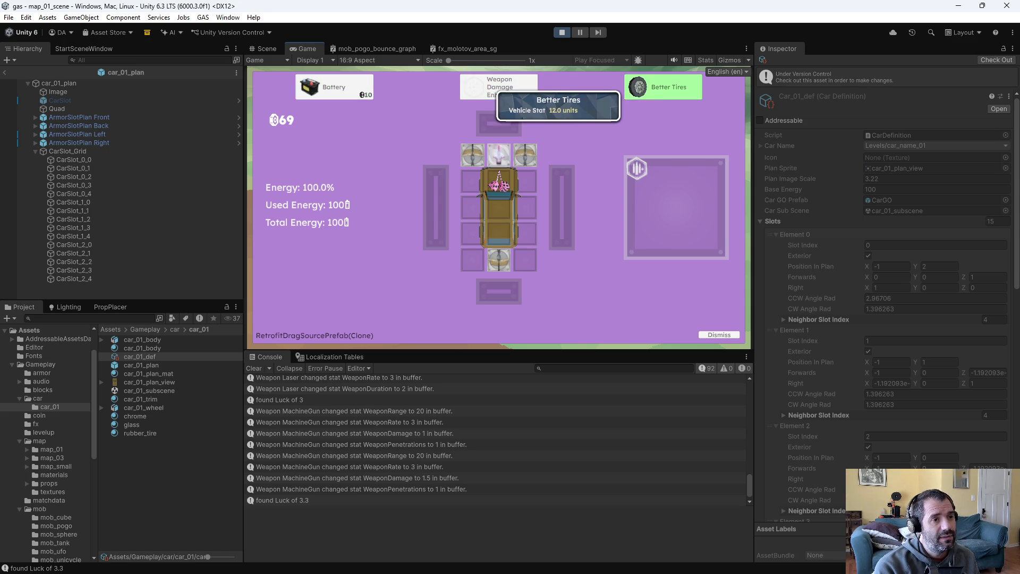
{"action": "key", "text": "d"}
{"action": "key", "text": "a"}
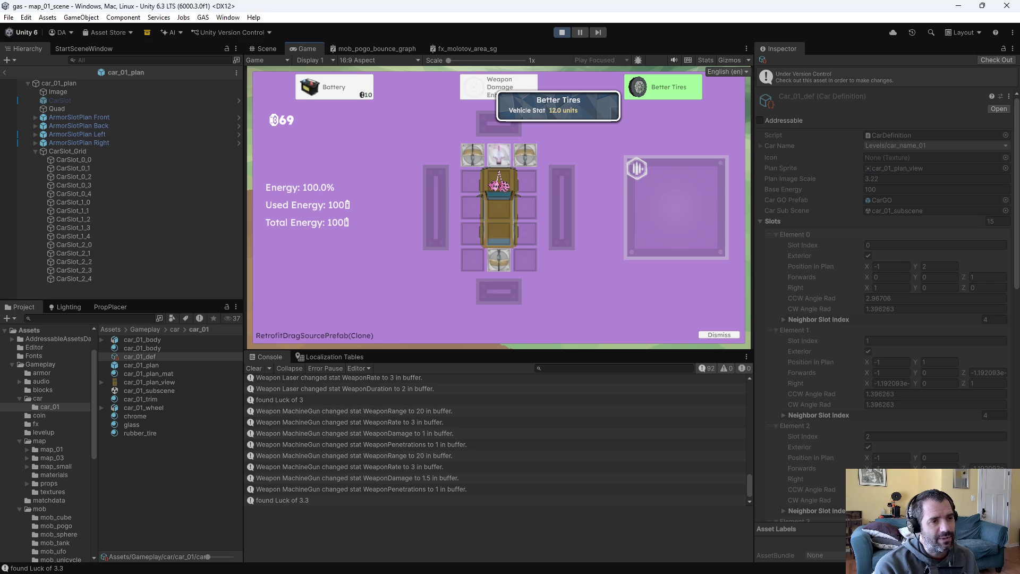
{"action": "key", "text": "a"}
{"action": "key", "text": "Return"}
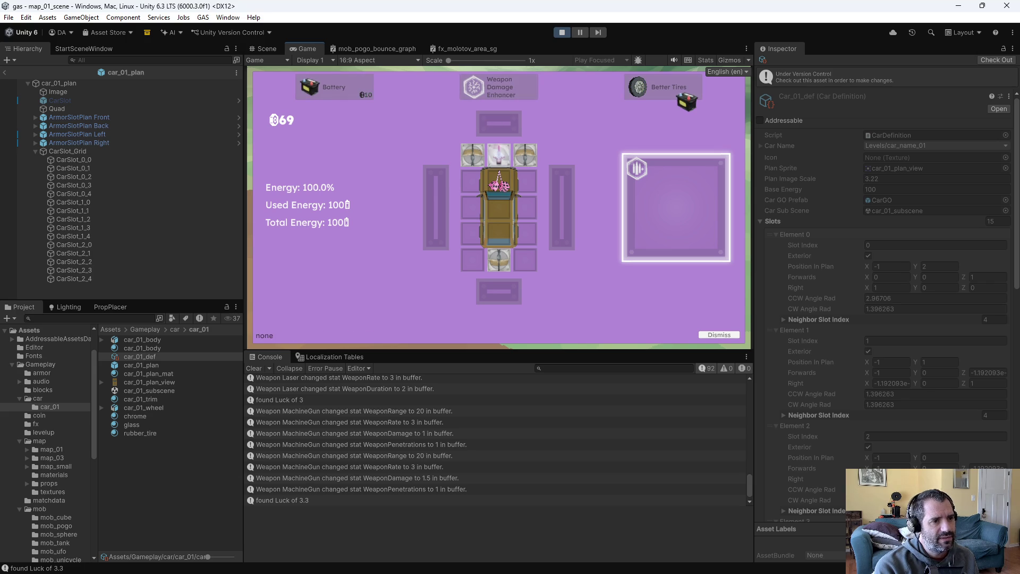
{"action": "key", "text": "Return"}
{"action": "key", "text": "w"}
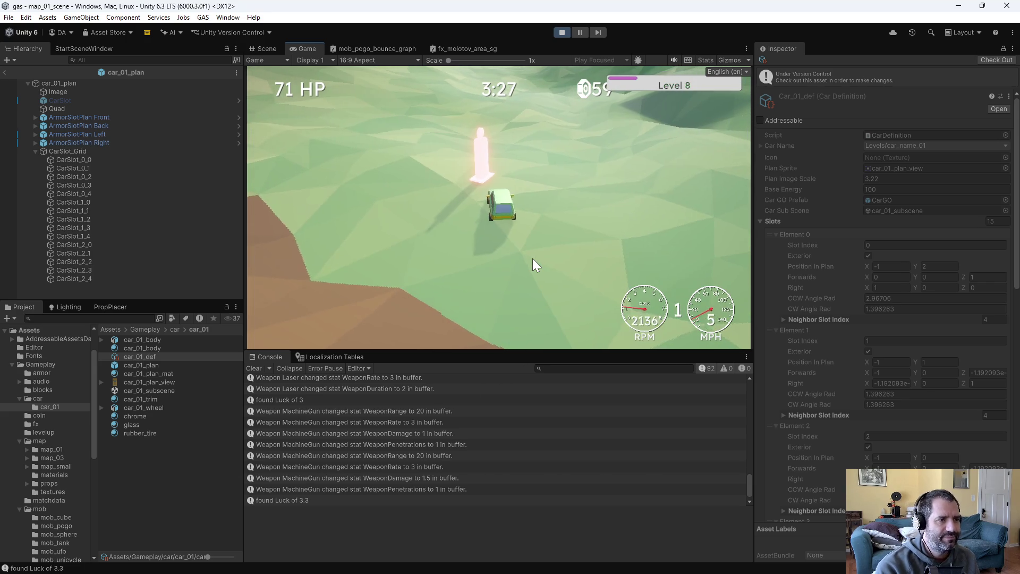
Drive along the dirt road, weaving into and away from the UFO and mob groups
{"action": "key", "text": "a"}
{"action": "key", "text": "d"}
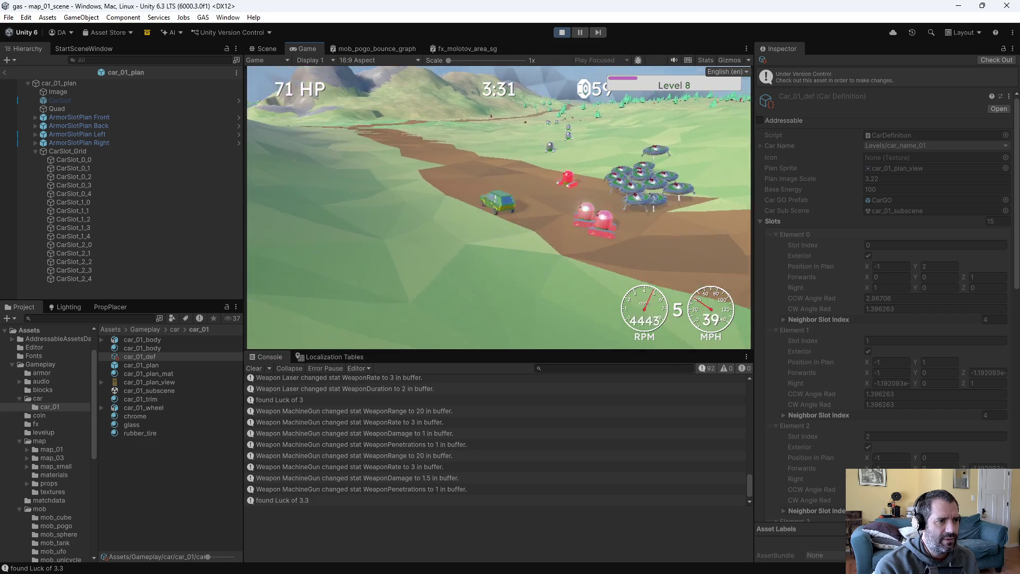
{"action": "key", "text": "w"}
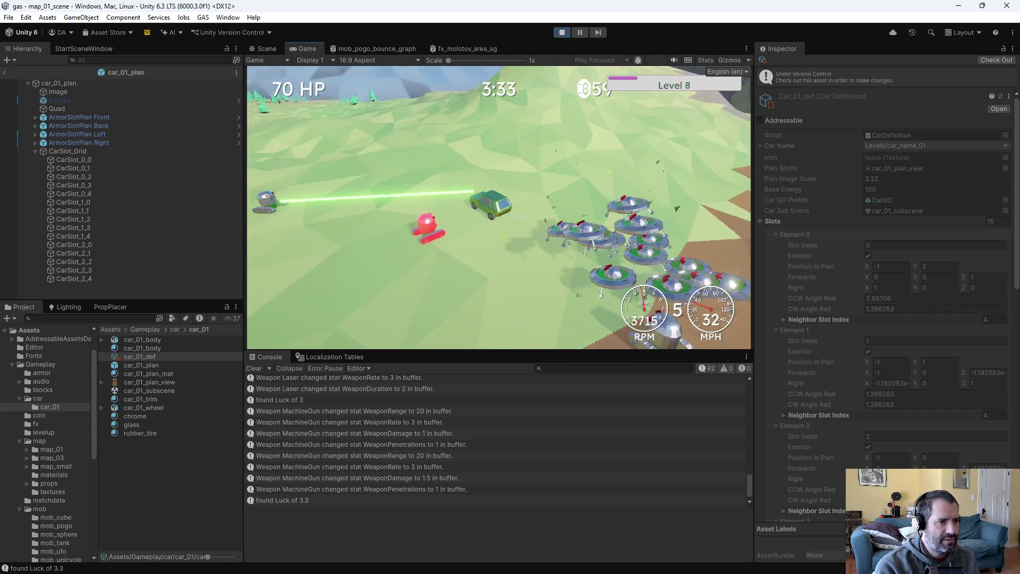
{"action": "key", "text": "d"}
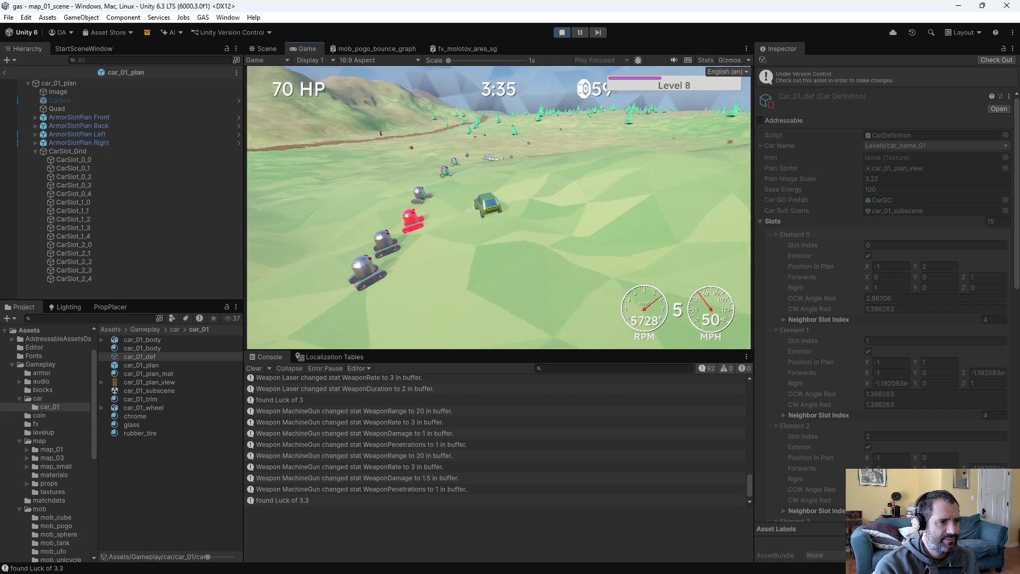
{"action": "key", "text": "w"}
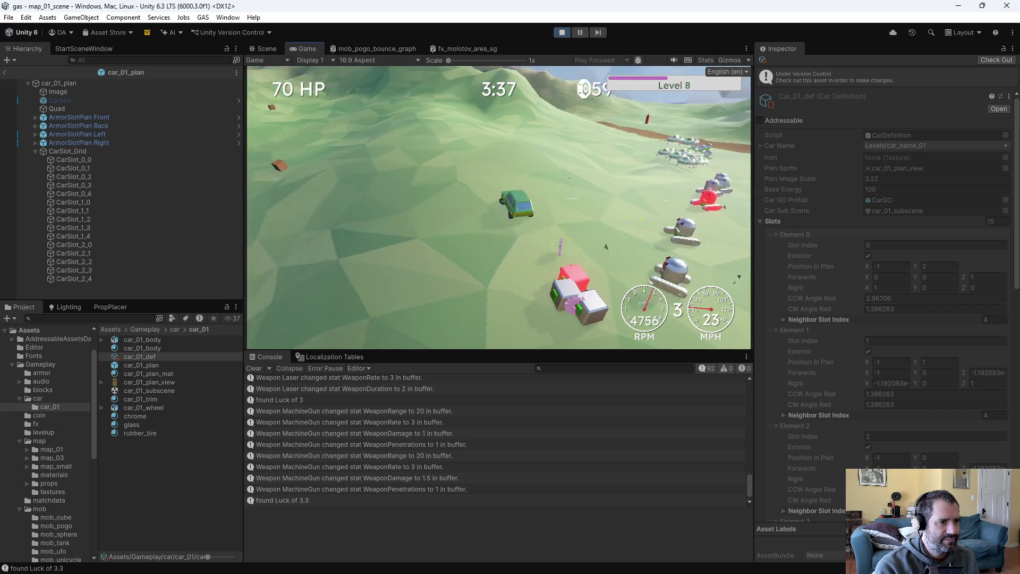
{"action": "key", "text": "d"}
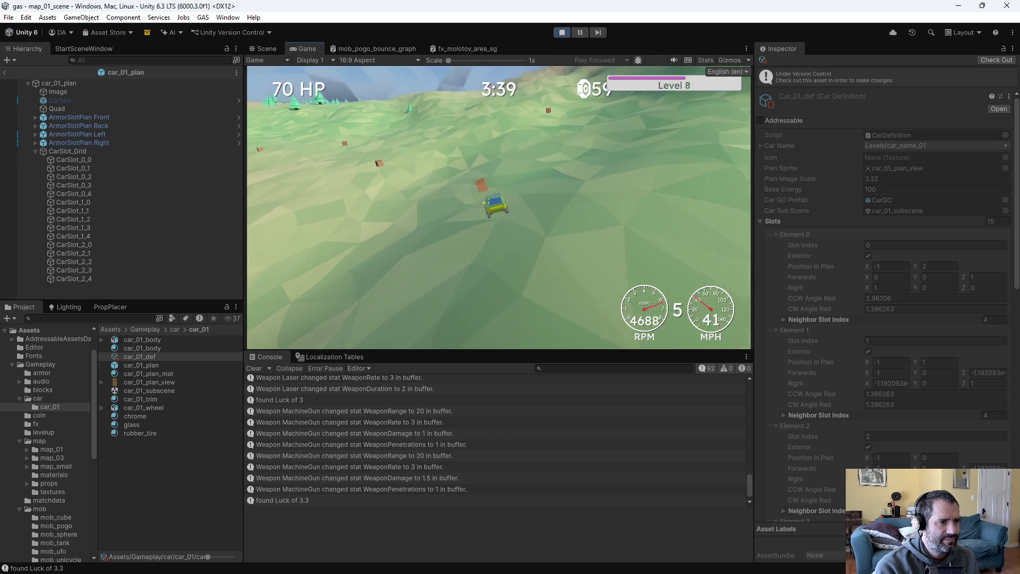
{"action": "key", "text": "w"}
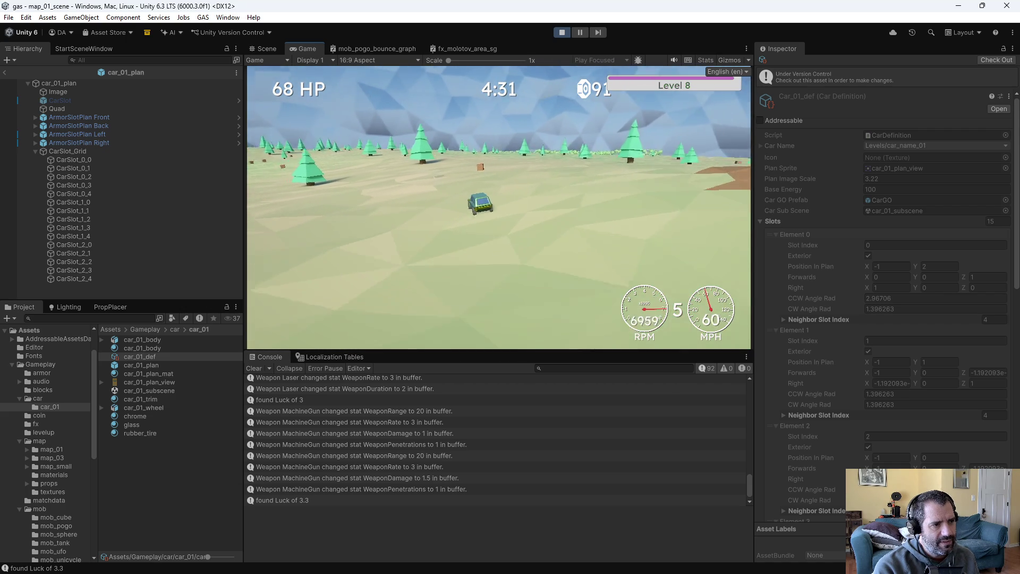
Save the match data to game_data.txt from the F1 debug panel and stop Play mode
{"action": "key", "text": "F1"}
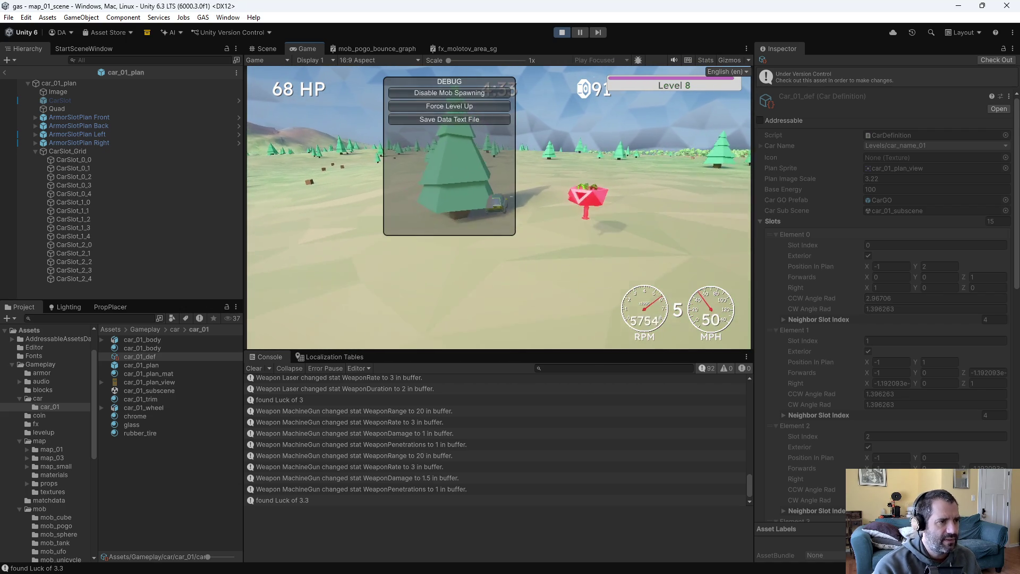
{"action": "left_click", "coordinate": [454, 118]}
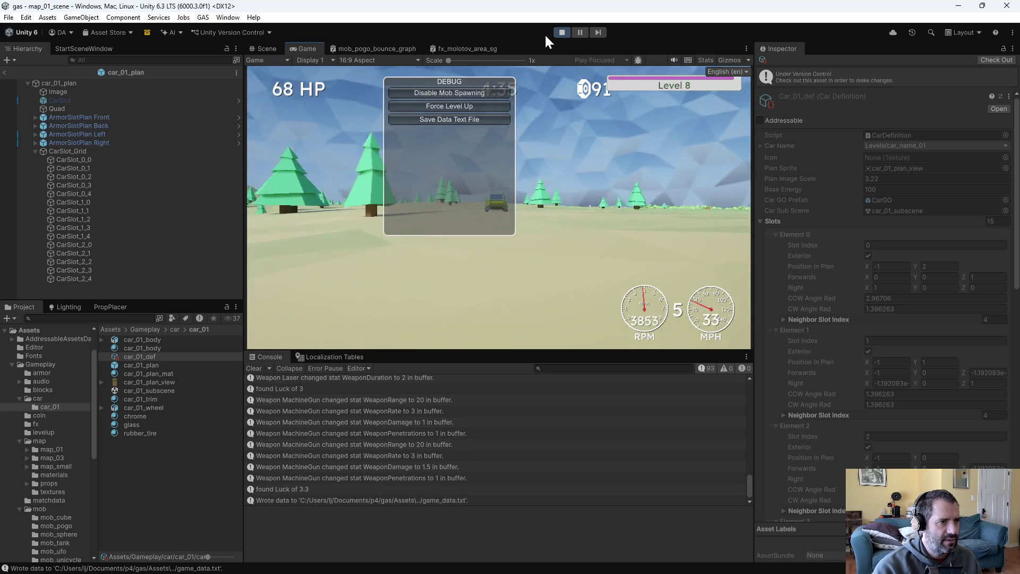
{"action": "left_click", "coordinate": [563, 33]}
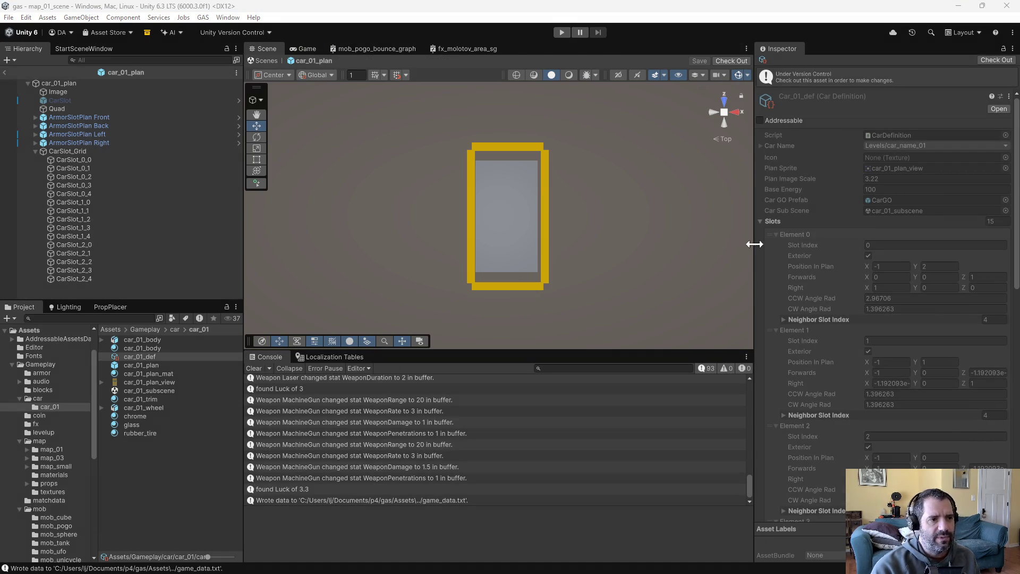
{"action": "key", "text": "alt+Tab"}
Open game_data.txt from the dired listing and select the Sphere and Cube mob rows
{"action": "key", "text": "Up"}
{"action": "key", "text": "Up"}
{"action": "key", "text": "Up"}
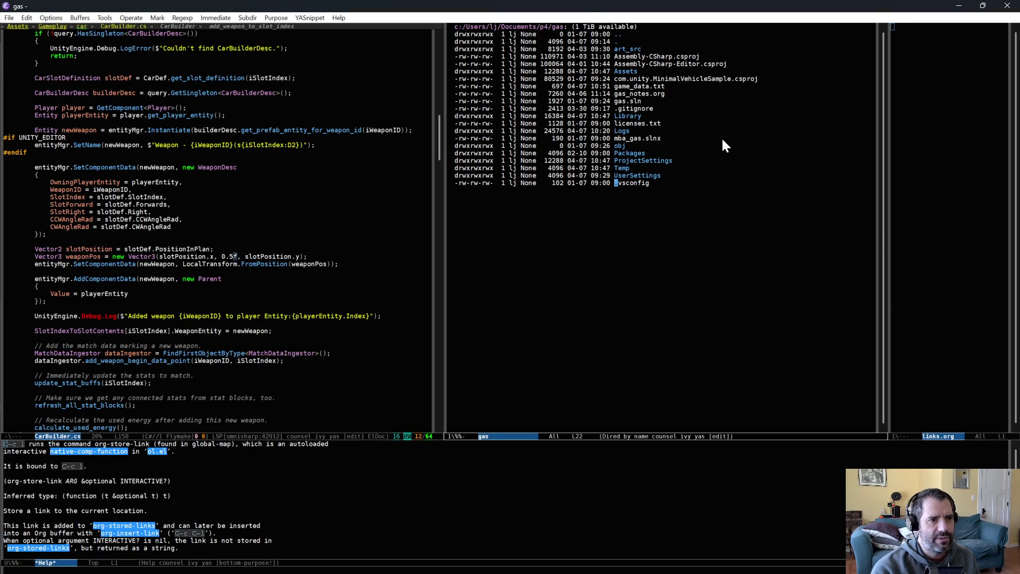
{"action": "key", "text": "Return"}
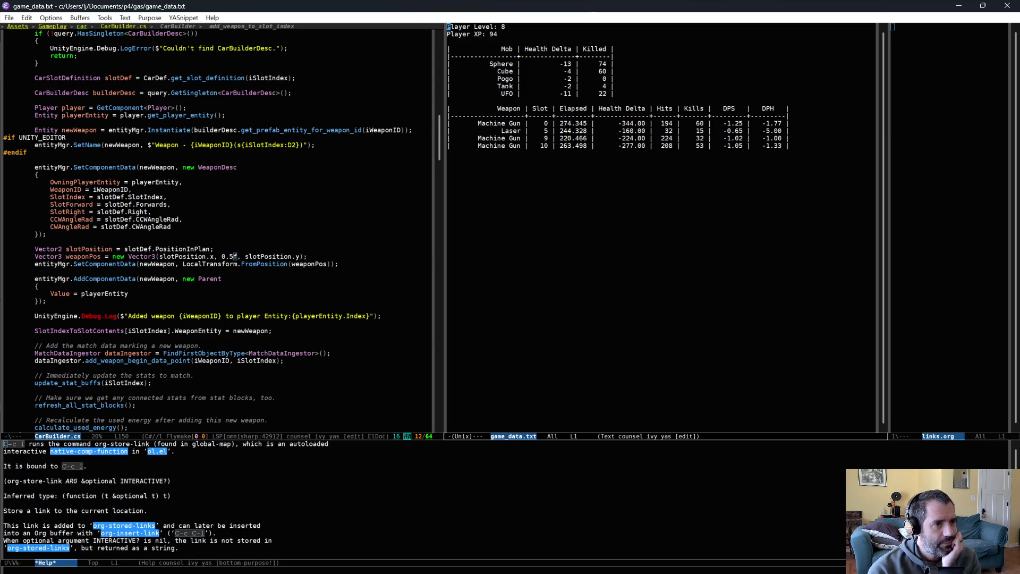
{"action": "left_click_drag", "start_coordinate": [621, 62], "coordinate": [626, 69]}
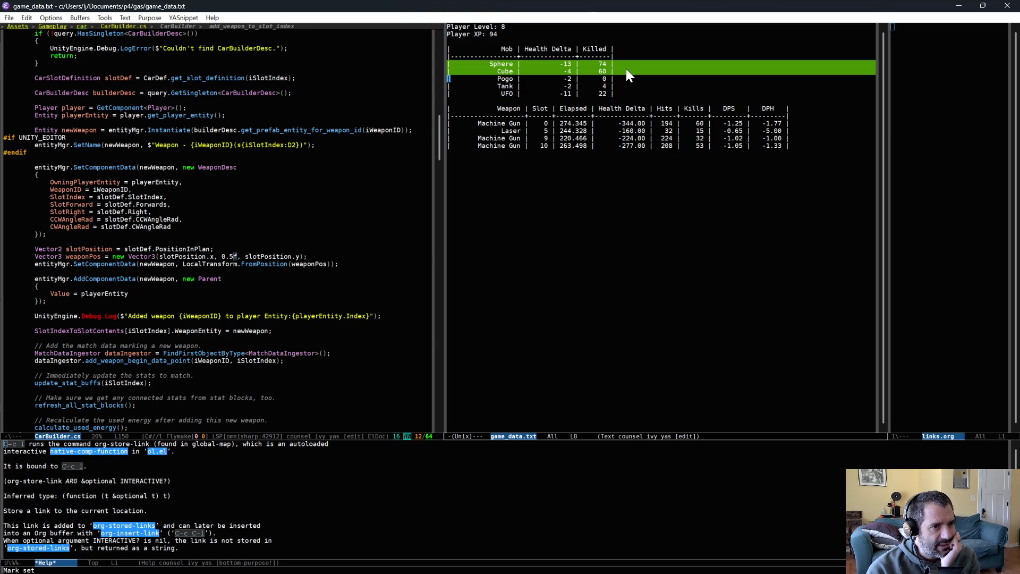
{"action": "left_click", "coordinate": [626, 69]}
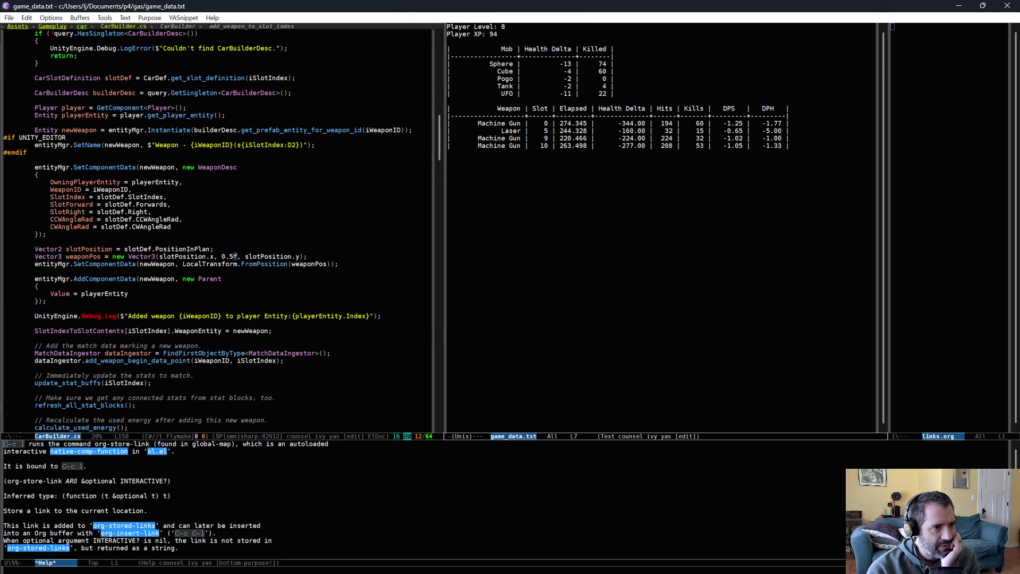
{"action": "left_click_drag", "start_coordinate": [495, 64], "coordinate": [516, 71]}
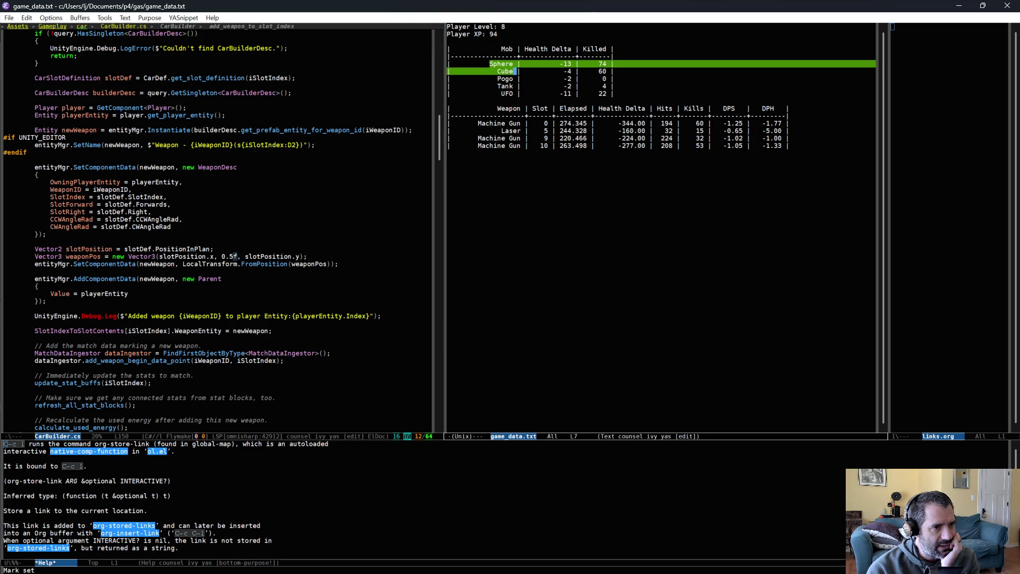
{"action": "key", "text": "ctrl+a"}
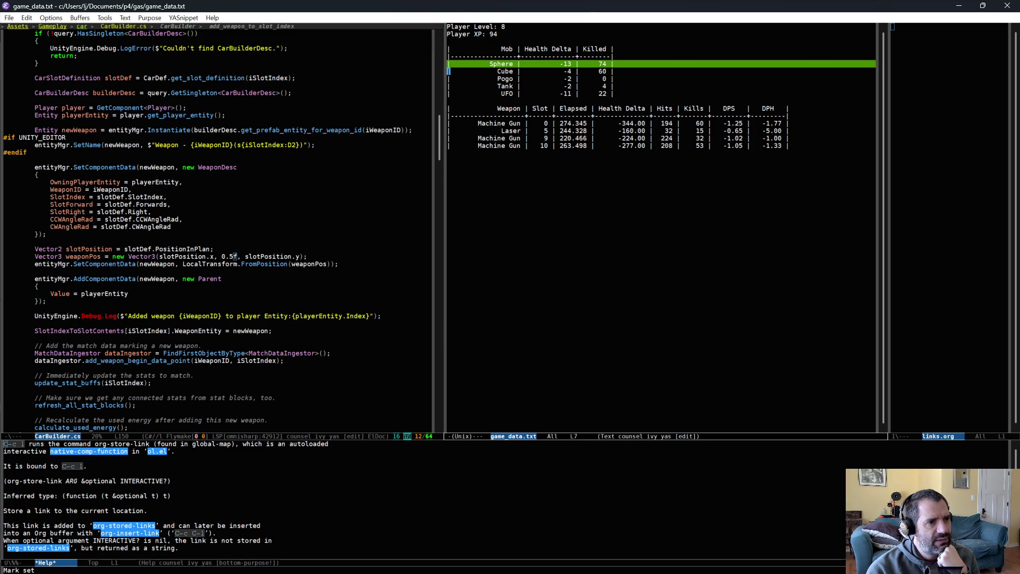
Check the Tank kill count, then return to Unity and show the map_01 folder's assets
{"action": "left_click_drag", "start_coordinate": [578, 87], "coordinate": [605, 86]}
{"action": "left_click", "coordinate": [643, 86]}
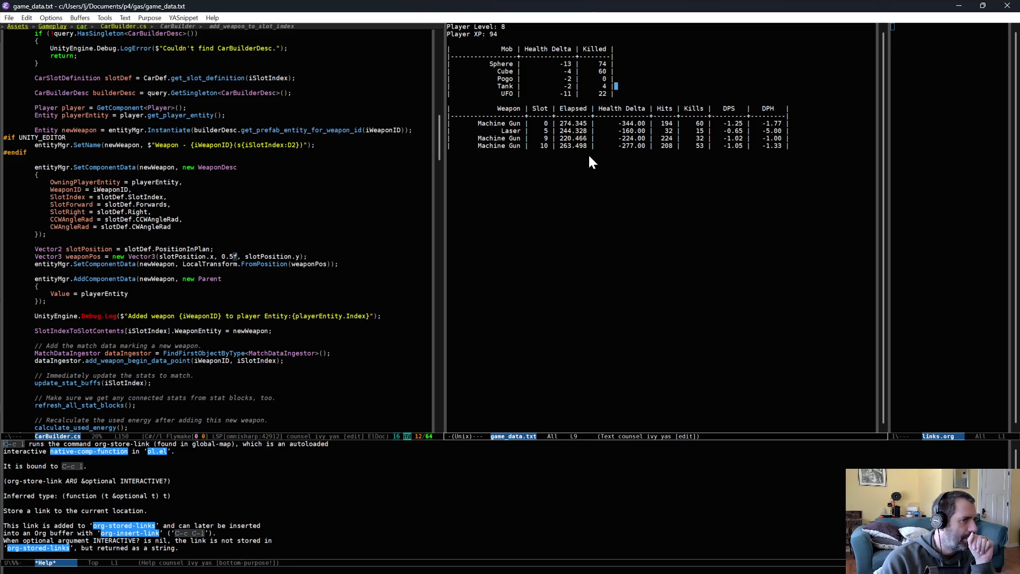
{"action": "left_click", "coordinate": [612, 101]}
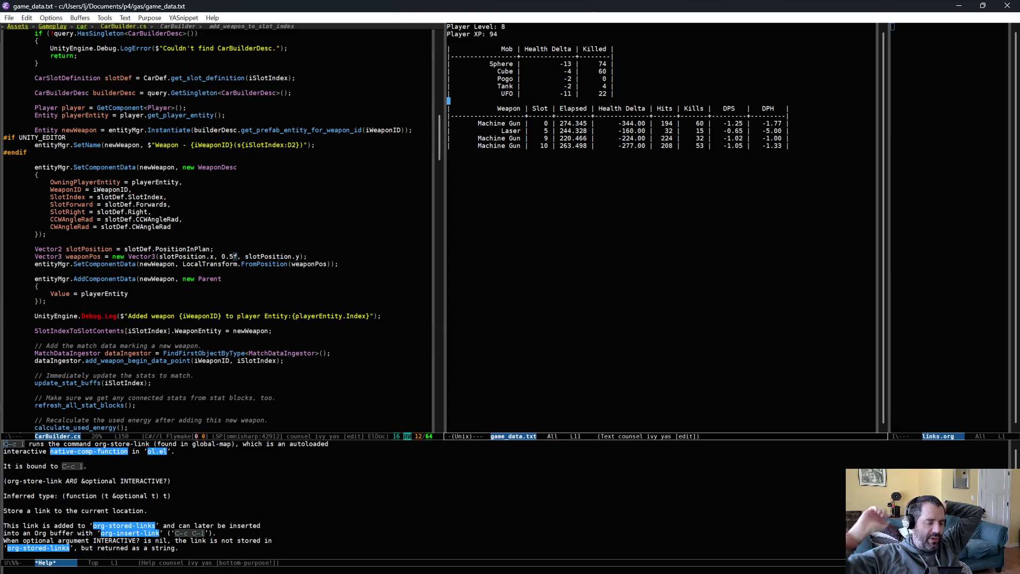
{"action": "key", "text": "alt+Tab"}
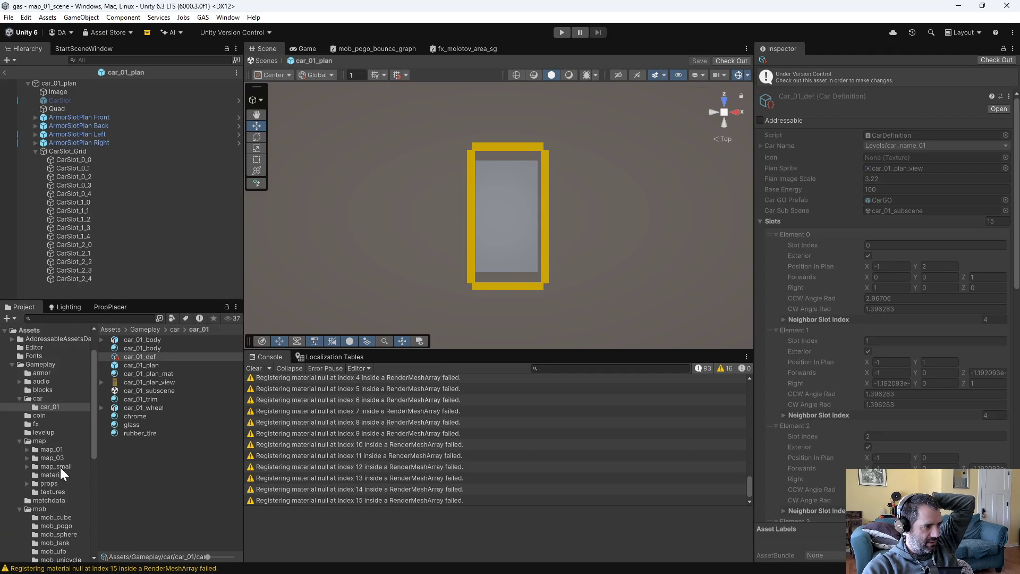
{"action": "left_click", "coordinate": [51, 449]}
Open map_01_scene, select MobSpawnManager, and scroll its Schedules through Element 5
{"action": "double_click", "coordinate": [164, 373]}
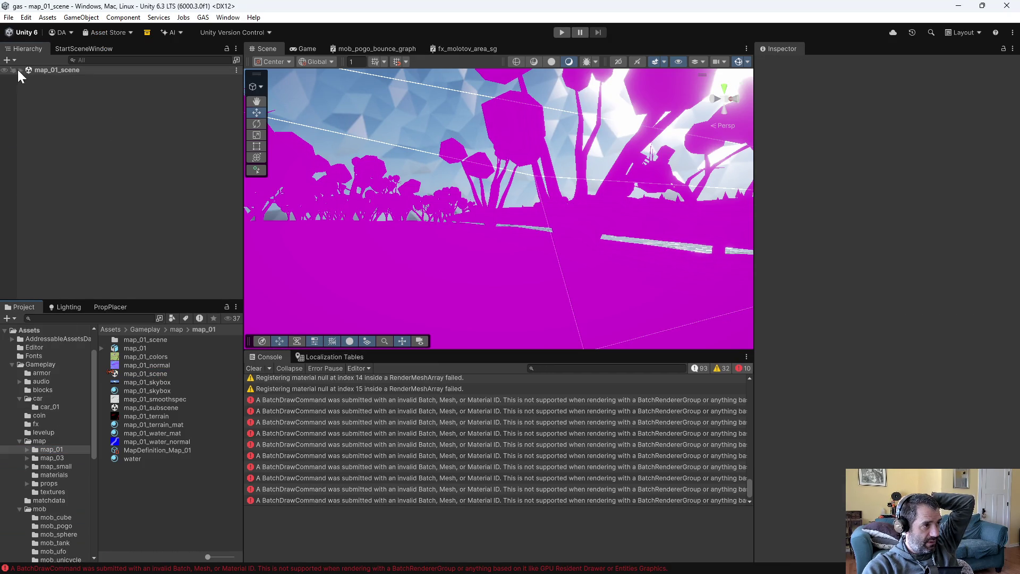
{"action": "left_click", "coordinate": [20, 69]}
{"action": "left_click", "coordinate": [53, 86]}
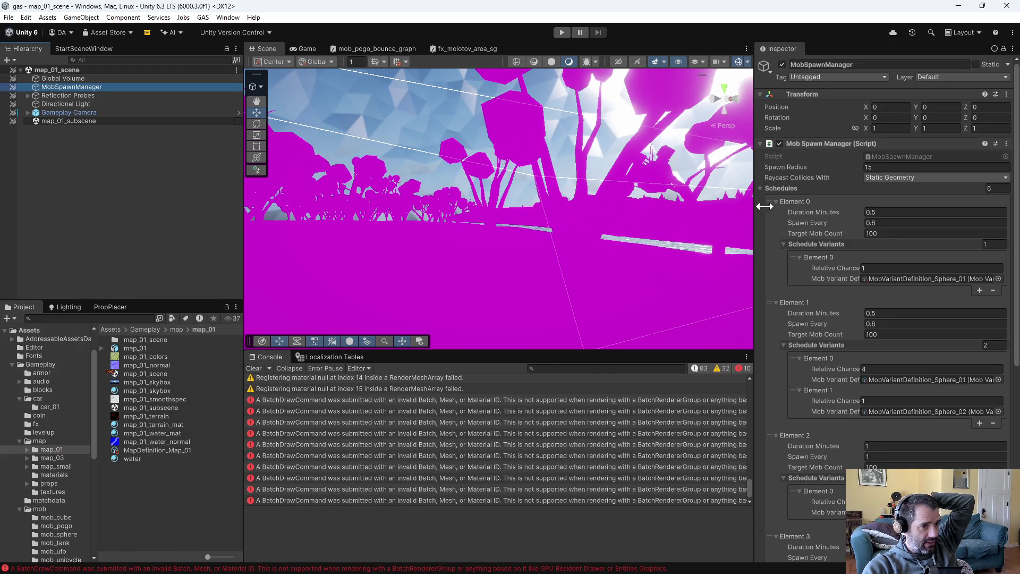
{"action": "scroll", "coordinate": [885, 372], "scroll_direction": "down", "scroll_amount": 3}
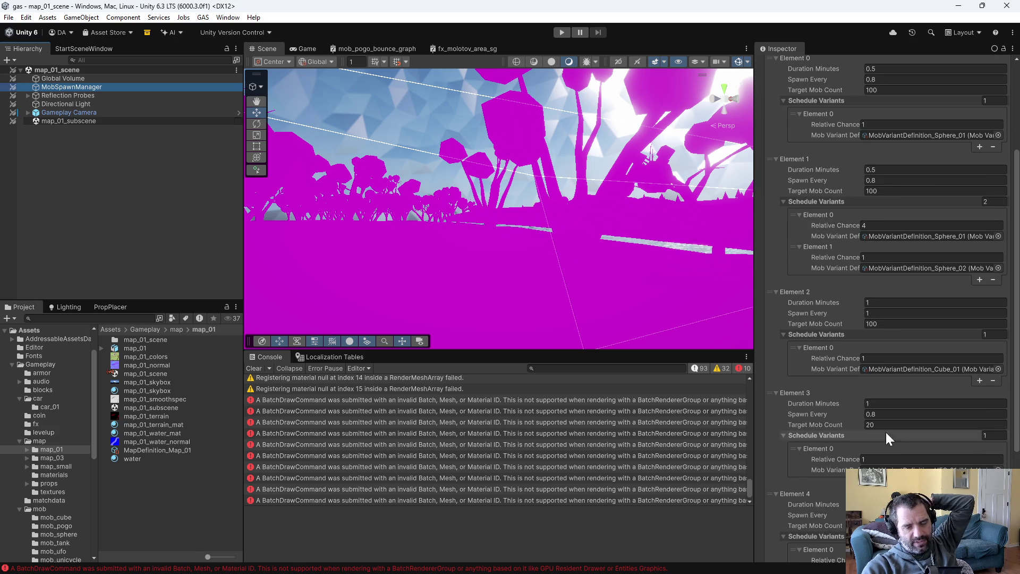
{"action": "scroll", "coordinate": [904, 420], "scroll_direction": "down", "scroll_amount": 3}
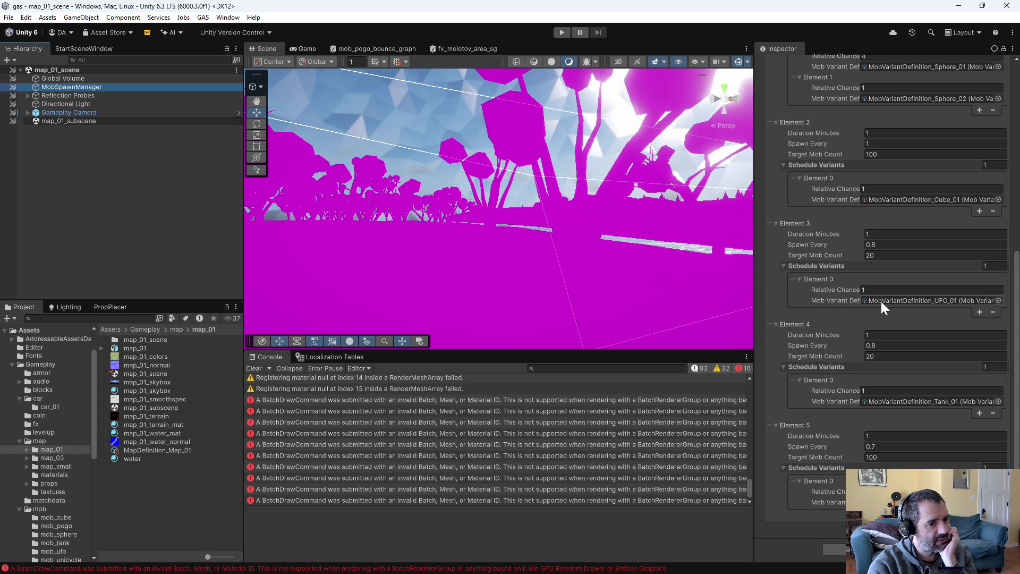
{"action": "key", "text": "alt+Tab"}
Add a 'Levels' heading line above the stats tables in game_data.txt
{"action": "left_click", "coordinate": [698, 174]}
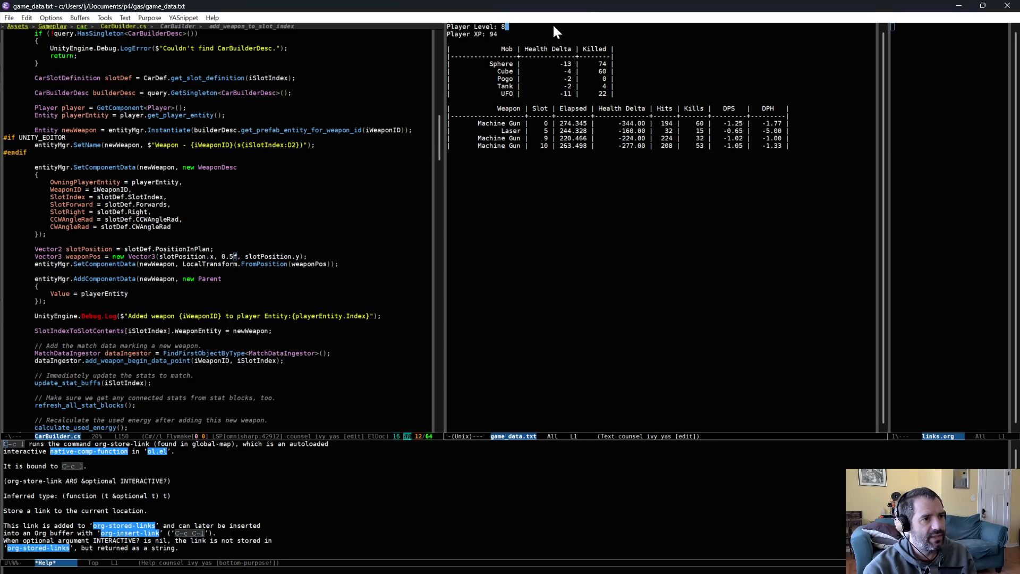
{"action": "key", "text": "Down"}
{"action": "key", "text": "Down"}
{"action": "key", "text": "Return"}
{"action": "key", "text": "Return"}
{"action": "key", "text": "Up"}
{"action": "type", "text": "Levels"}
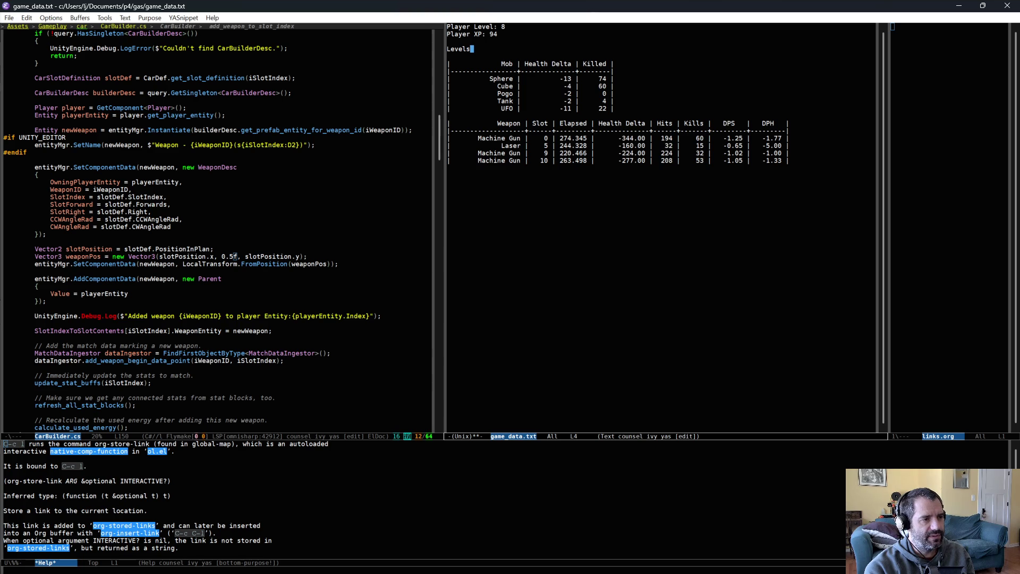
{"action": "key", "text": "Return"}
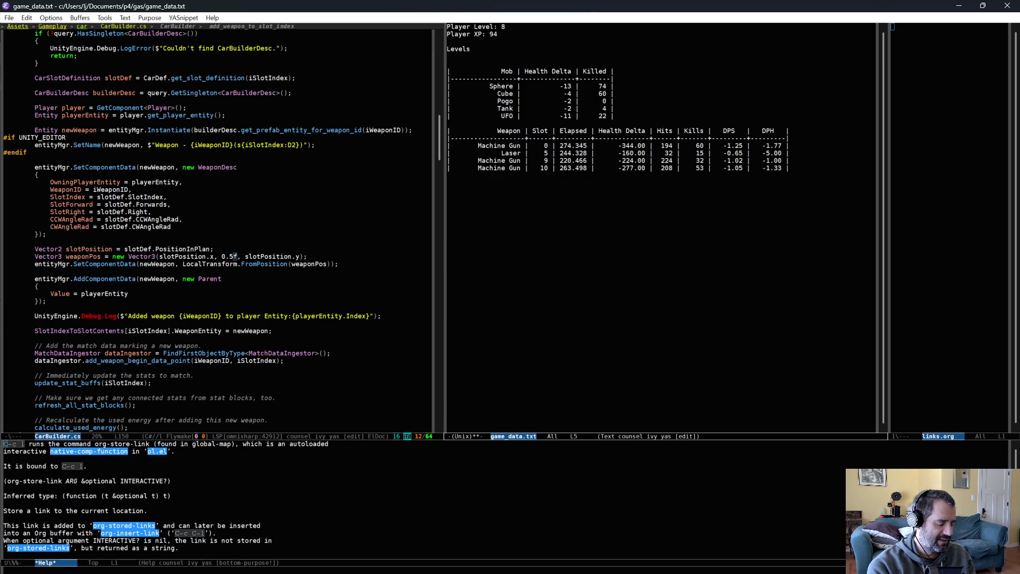
List '0:38 - Level 1' and '1:20 - Level 2' under Levels, followed by '...'
{"action": "type", "text": "0"}
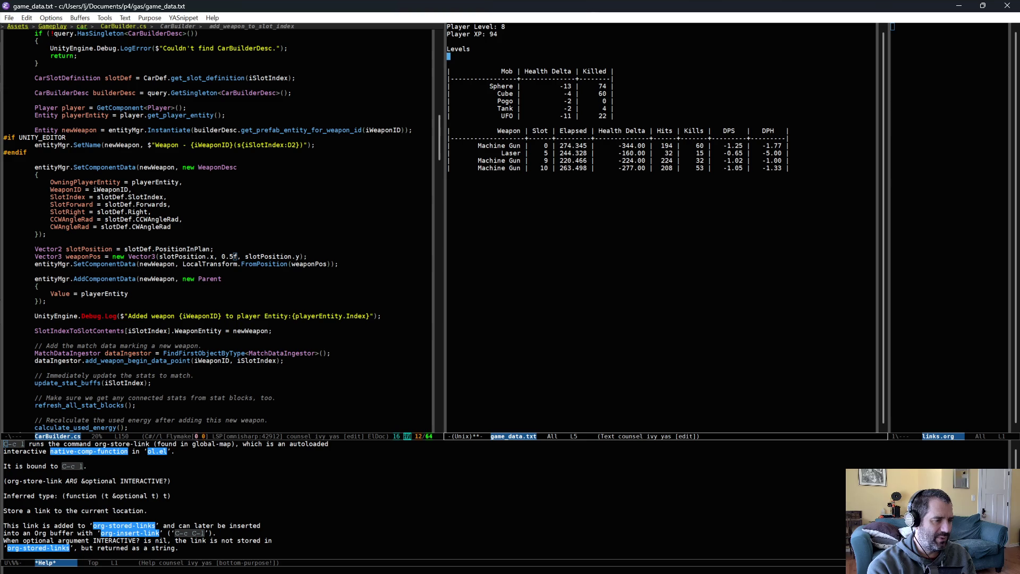
{"action": "type", "text": ":3"}
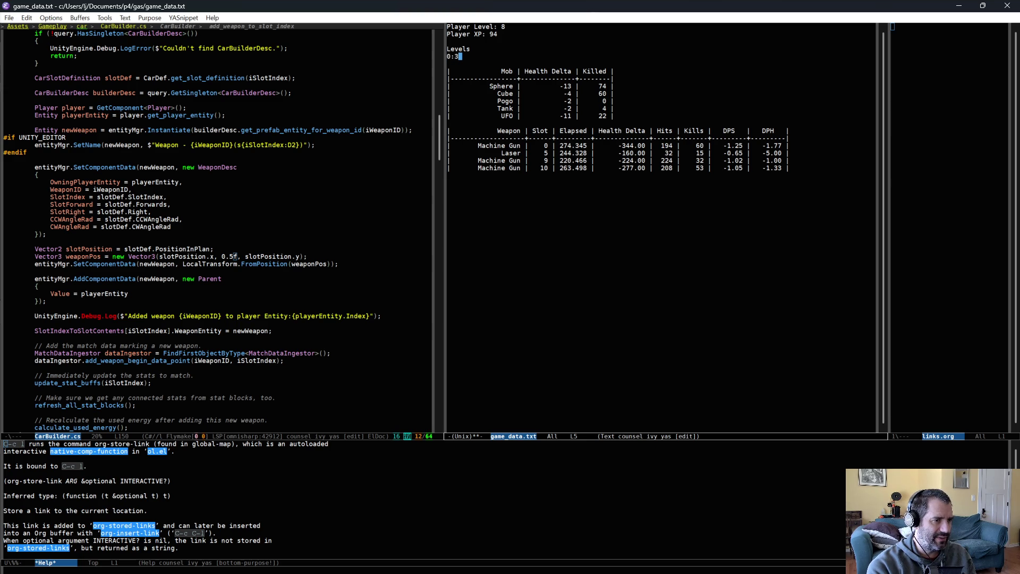
{"action": "type", "text": "8 - Level 1"}
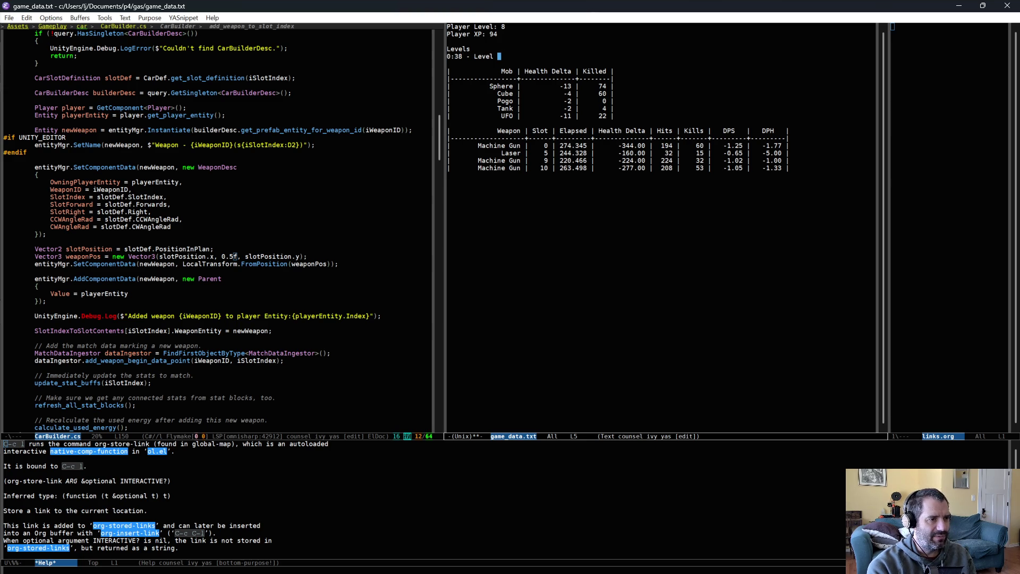
{"action": "key", "text": "Return"}
{"action": "type", "text": "0:20 - "}
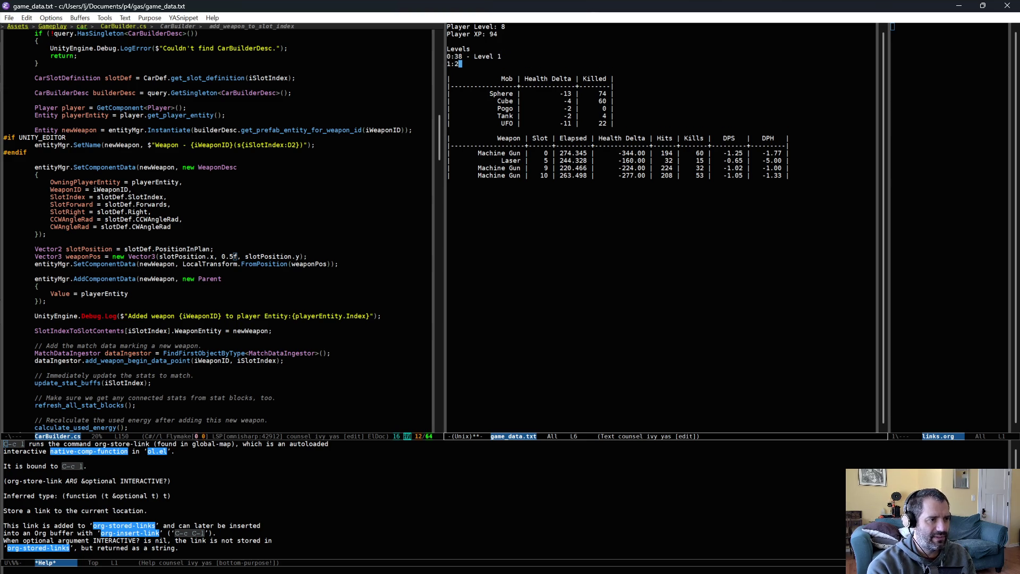
{"action": "type", "text": "Level 2"}
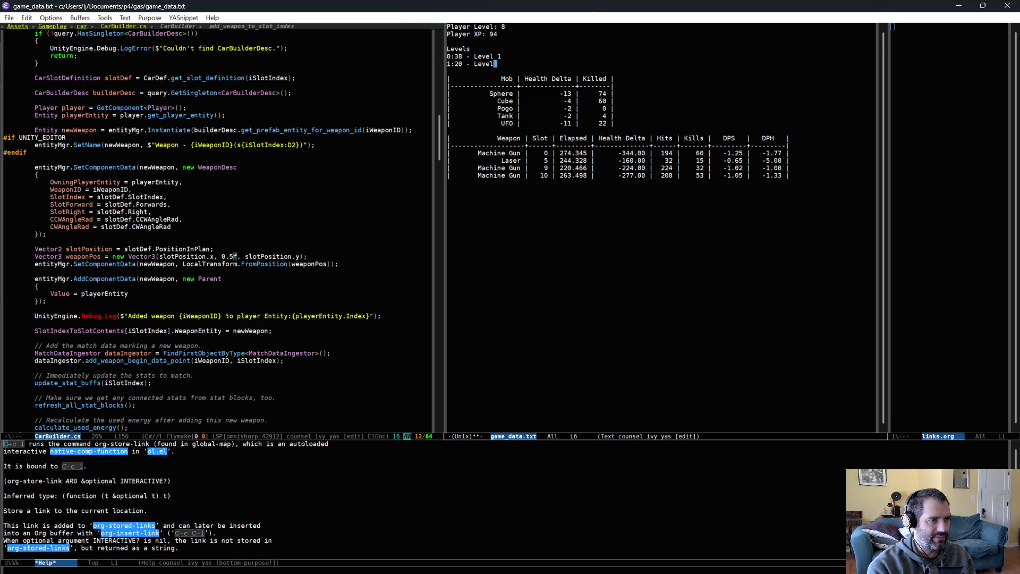
{"action": "key", "text": "Return"}
{"action": "type", "text": "..."}
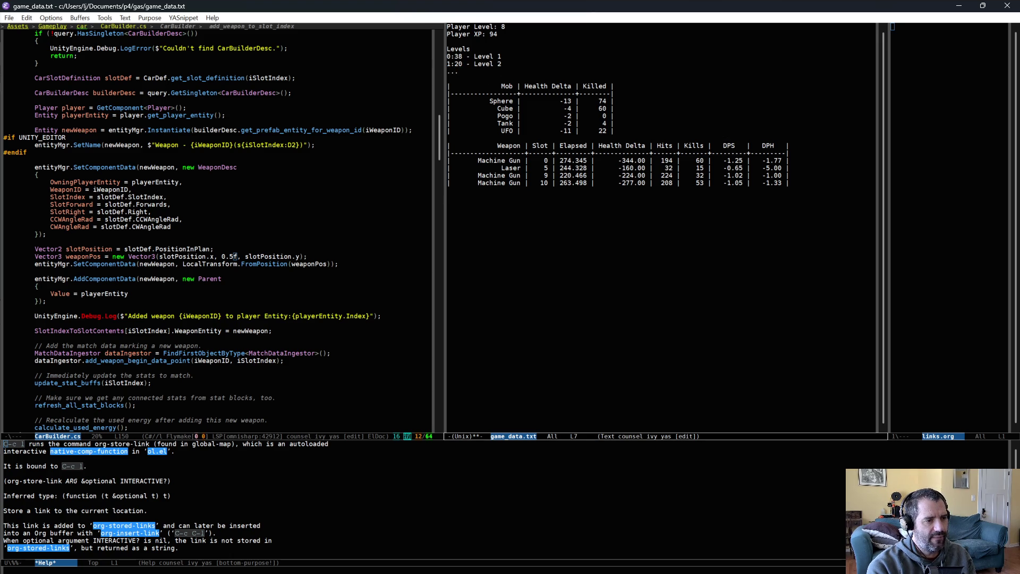
{"action": "key", "text": "Down"}
{"action": "key", "text": "Down"}
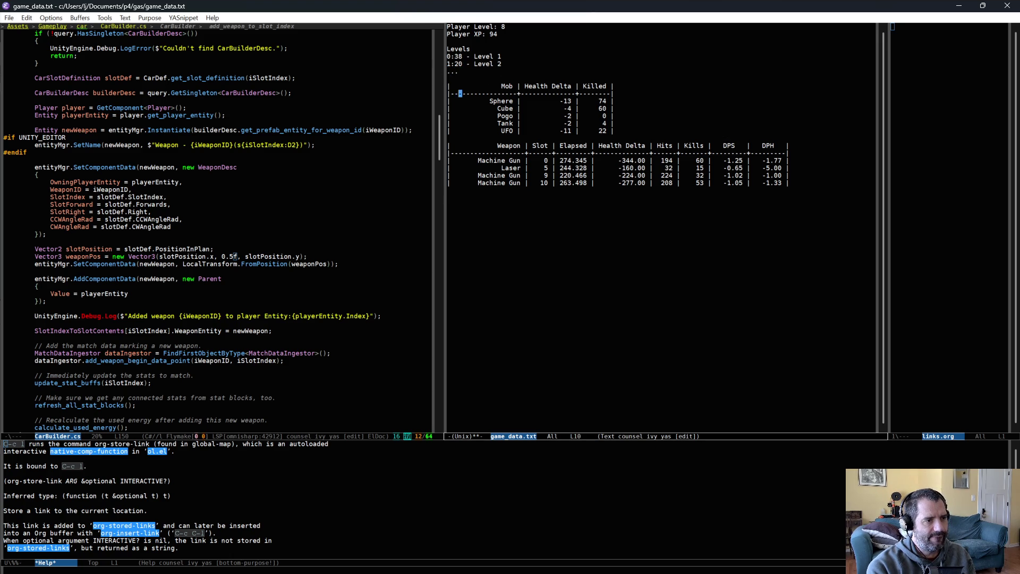
{"action": "key", "text": "End"}
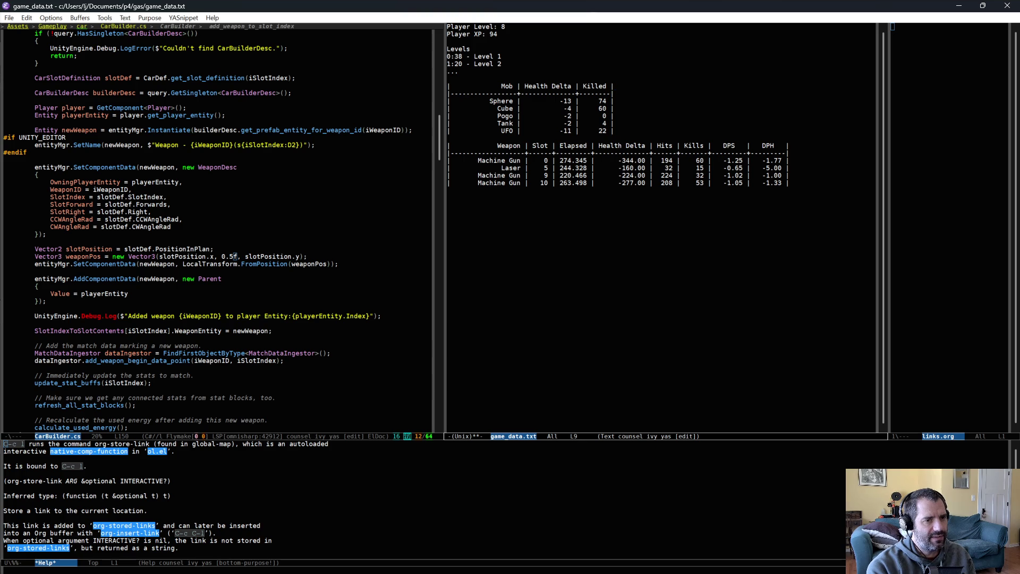
Add a 'Spawned' header and separator to the mob table, entering 74 for Sphere
{"action": "type", "text": "Spawned"}
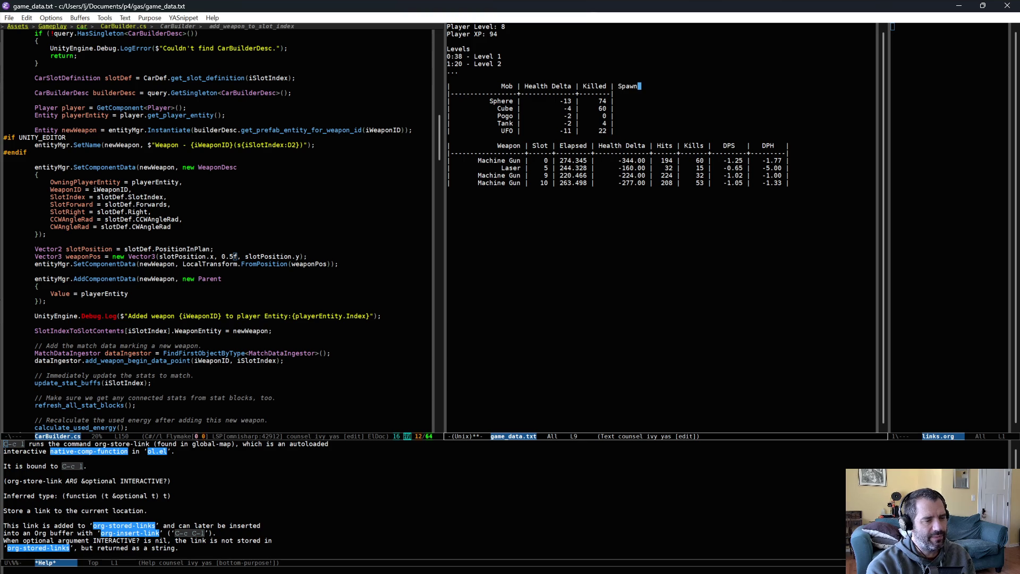
{"action": "key", "text": "Down"}
{"action": "type", "text": "--------"}
{"action": "key", "text": "Down"}
{"action": "type", "text": "745"}
{"action": "key", "text": "BackSpace"}
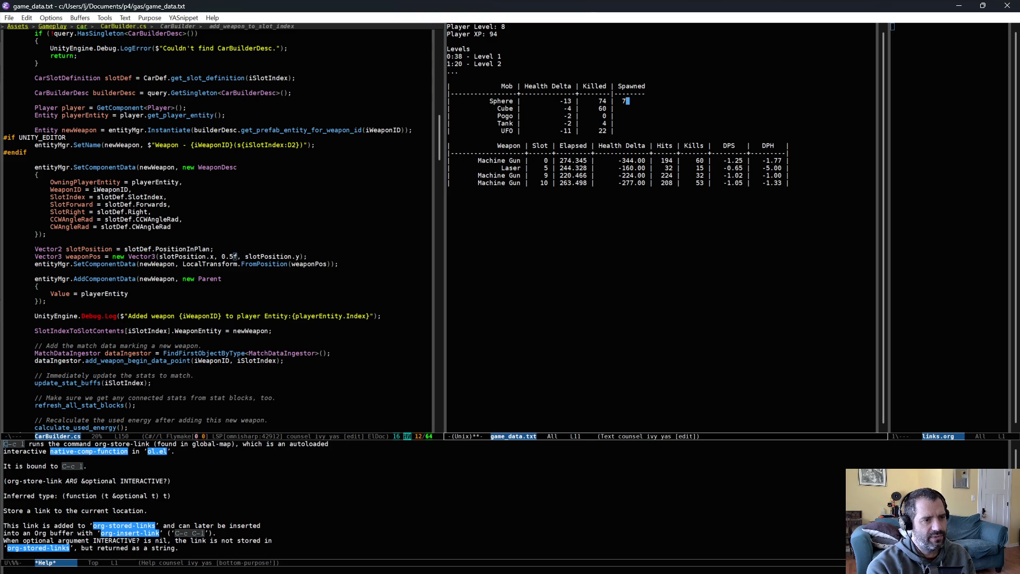
Fill the Spawned column with 60 for Cube and 18 for Pogo
{"action": "key", "text": "Down"}
{"action": "type", "text": "6"}
{"action": "key", "text": "BackSpace"}
{"action": "type", "text": "60"}
{"action": "key", "text": "Down"}
{"action": "type", "text": "18"}
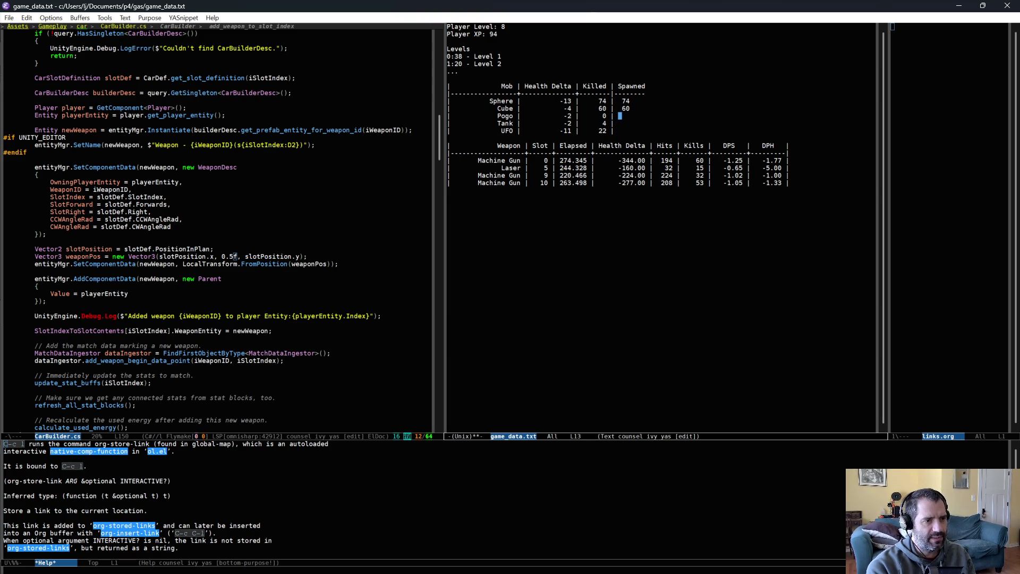
{"action": "key", "text": "Down"}
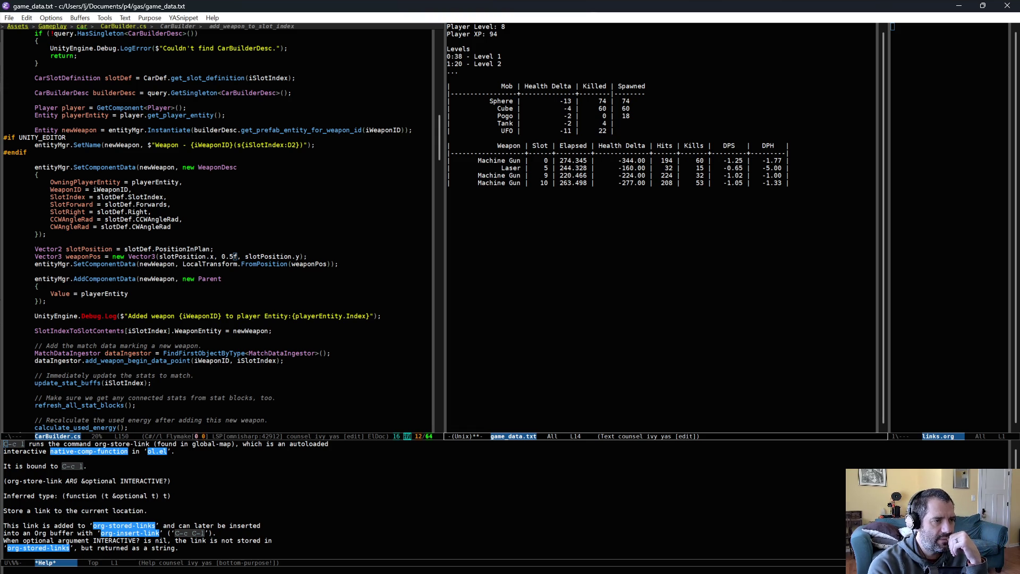
{"action": "left_click_drag", "start_coordinate": [487, 43], "coordinate": [500, 65]}
{"action": "key", "text": "ctrl+g"}
{"action": "key", "text": "Down"}
{"action": "key", "text": "Down"}
{"action": "key", "text": "Down"}
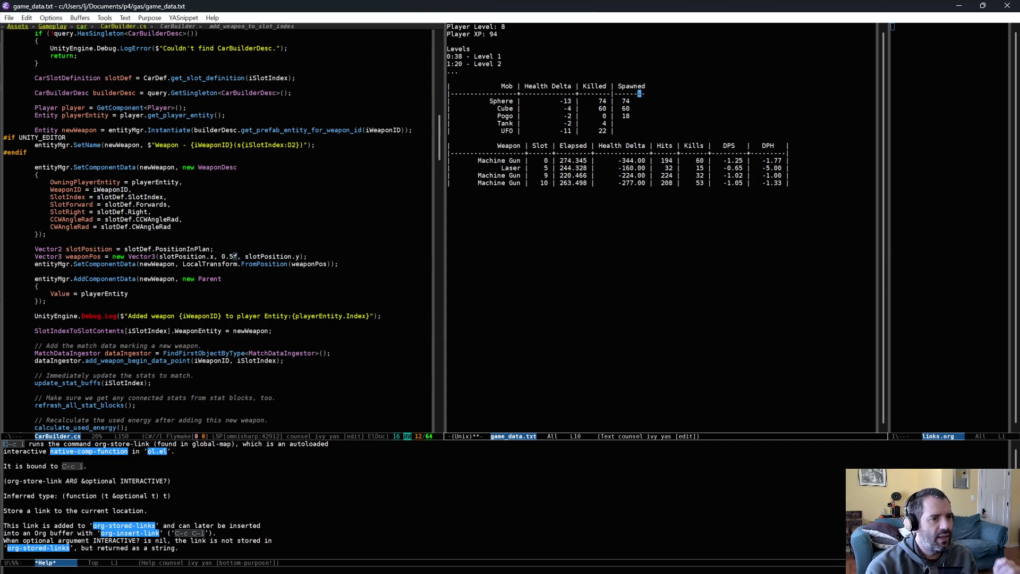
Add the note '+10% damage, +50% range, etc.' on a new line under the first Machine Gun row
{"action": "left_click", "coordinate": [799, 156]}
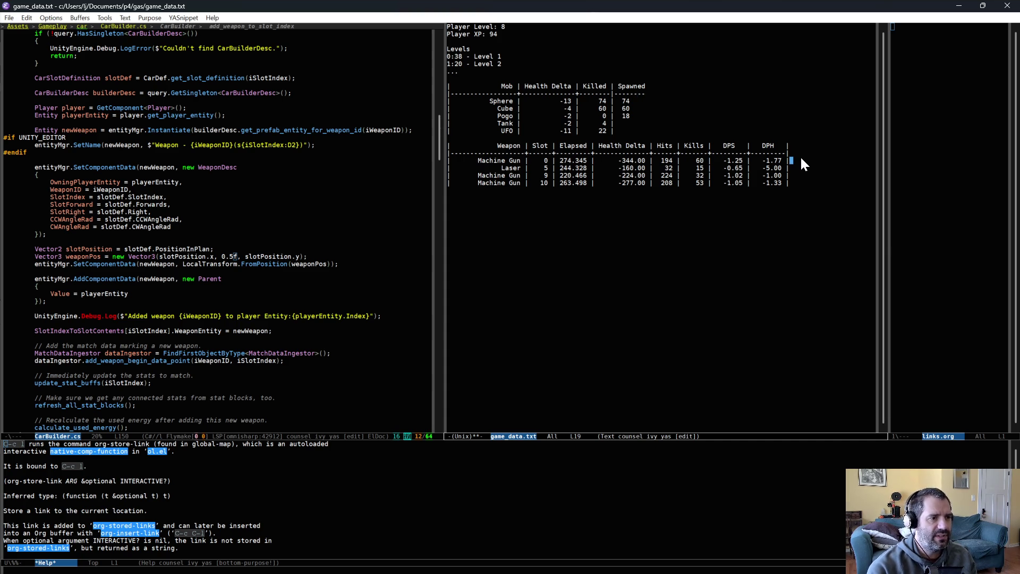
{"action": "key", "text": "Down"}
{"action": "key", "text": "Return"}
{"action": "type", "text": "|"}
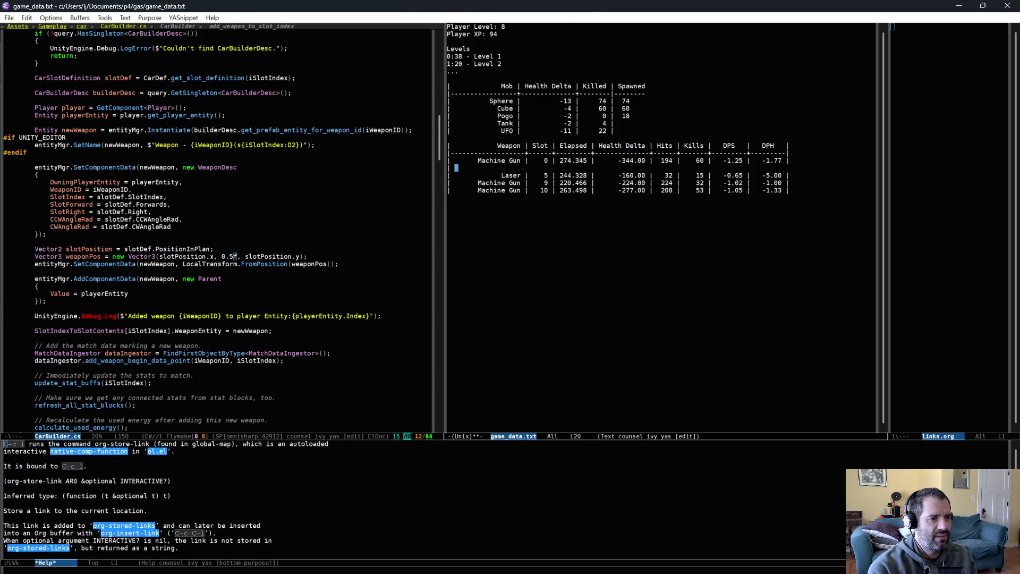
{"action": "key", "text": "BackSpace"}
{"action": "key", "text": "BackSpace"}
{"action": "key", "text": "BackSpace"}
{"action": "type", "text": "+10% damage"}
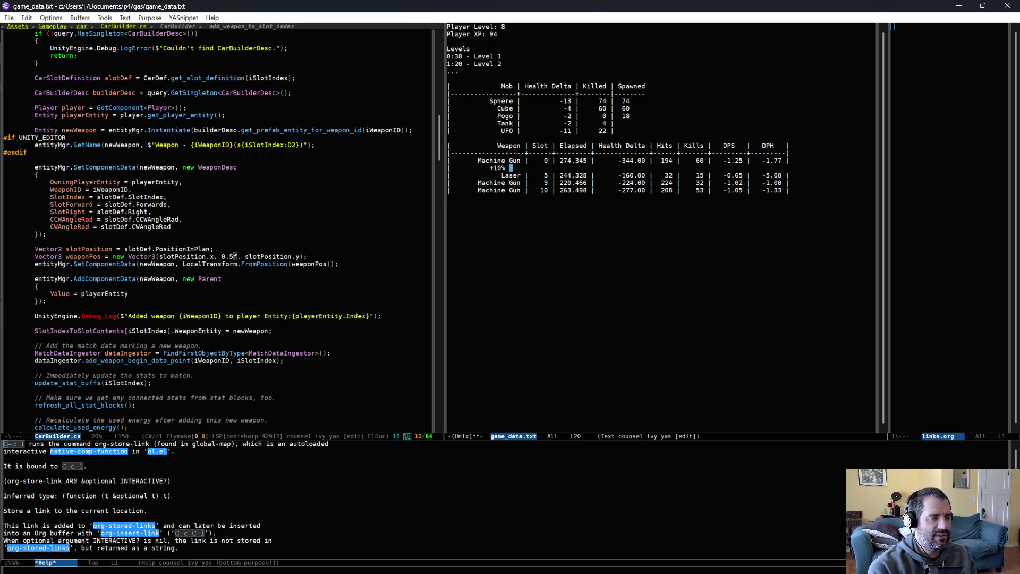
{"action": "type", "text": ","}
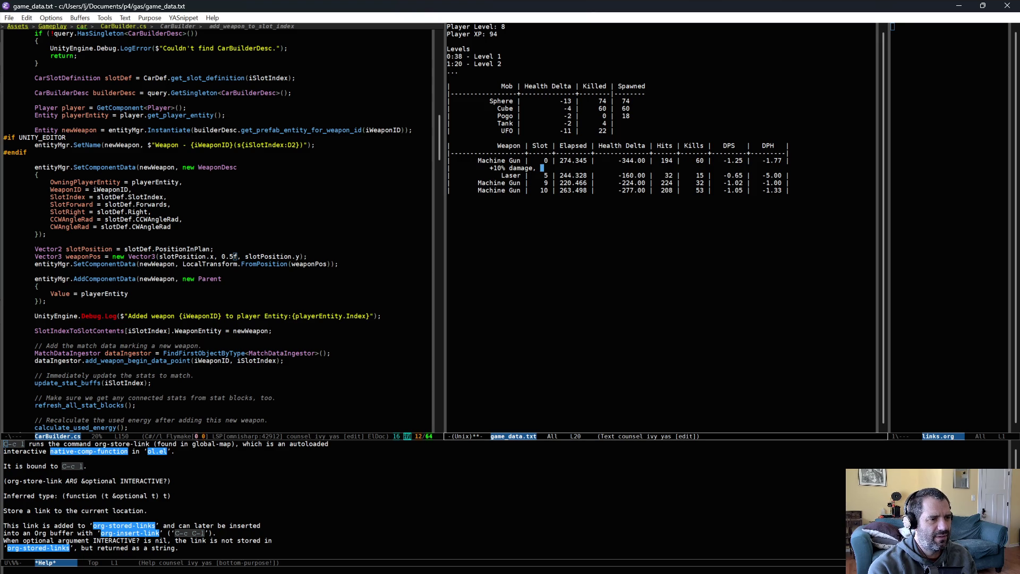
{"action": "type", "text": "+50% range,"}
{"action": "type", "text": " etc."}
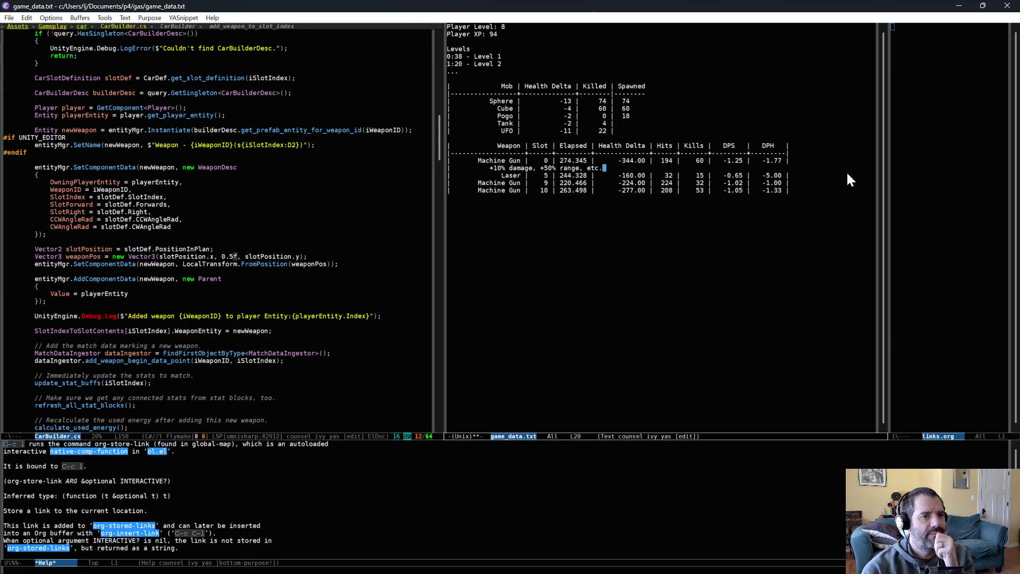
Mark the whole Laser row of the weapon table
{"action": "key", "text": "Down"}
{"action": "key", "text": "ctrl+a"}
{"action": "key", "text": "ctrl+space"}
{"action": "key", "text": "Down"}
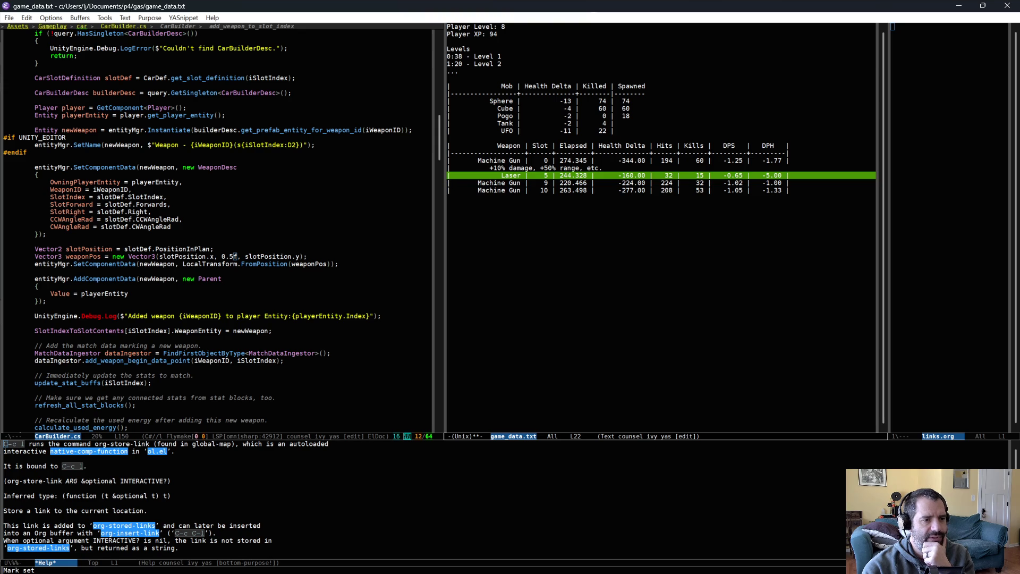
Check the Laser DPH value -5.00, then save game_data.txt with C-x C-s
{"action": "left_click", "coordinate": [748, 175]}
{"action": "left_click", "coordinate": [771, 175]}
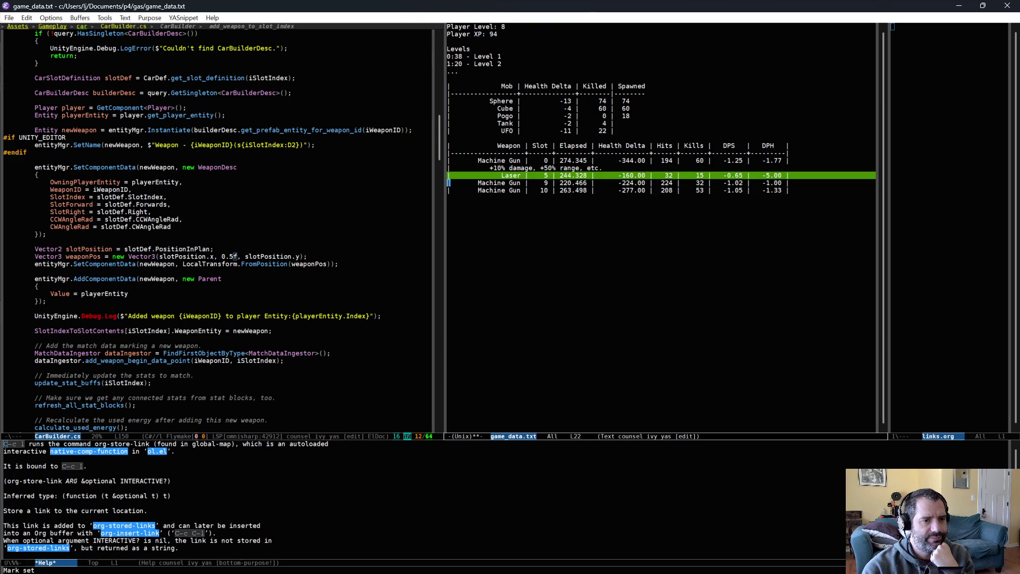
{"action": "left_click", "coordinate": [787, 257]}
{"action": "key", "text": "ctrl+x"}
{"action": "key", "text": "ctrl+s"}
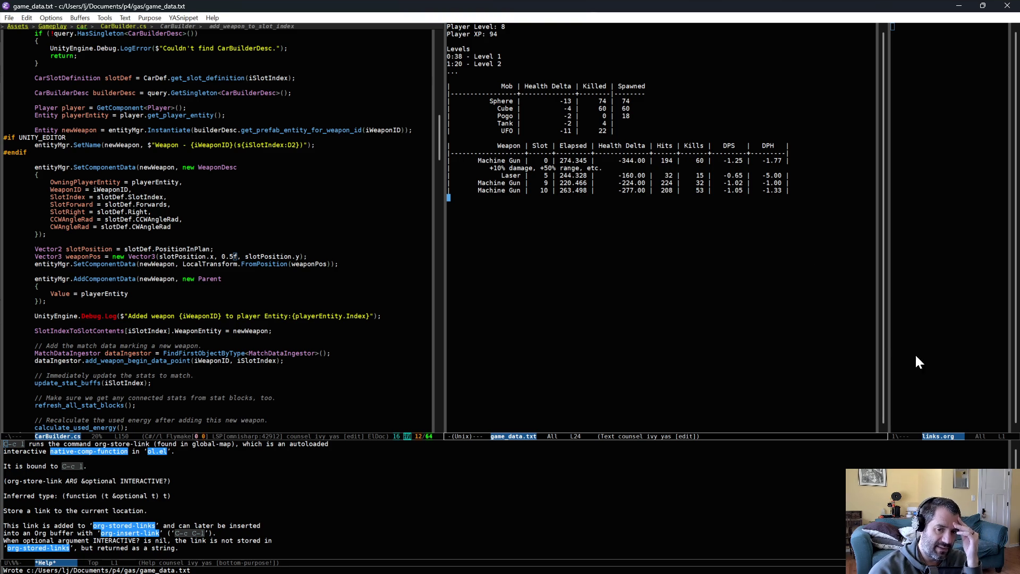
{"action": "key", "text": "alt+Tab"}
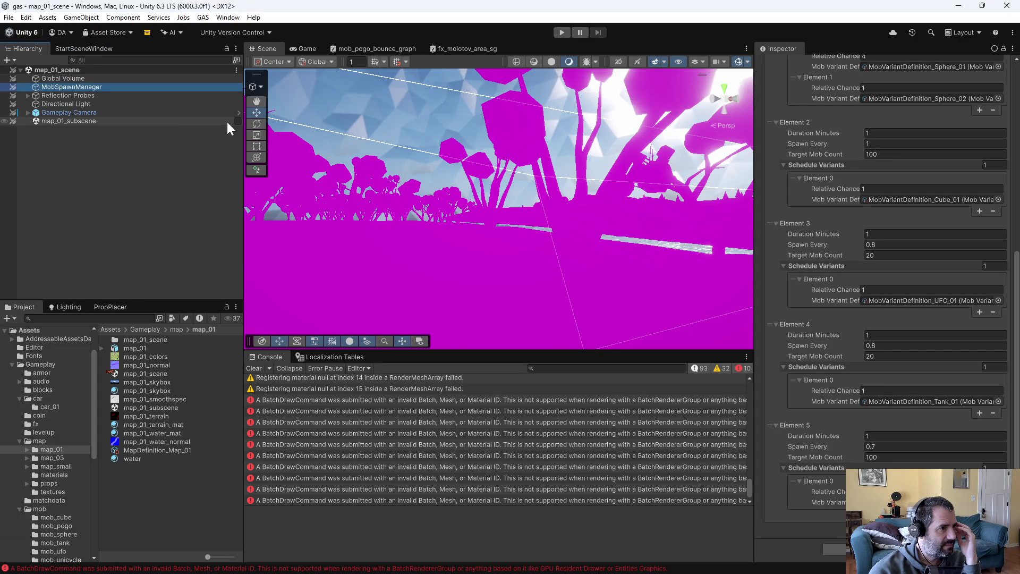
{"action": "mouse_move", "coordinate": [609, 266]}
{"action": "left_mouse_down"}
{"action": "mouse_move", "coordinate": [567, 239]}
{"action": "mouse_move", "coordinate": [554, 250]}
{"action": "mouse_move", "coordinate": [499, 246]}
{"action": "mouse_move", "coordinate": [485, 262]}
{"action": "mouse_move", "coordinate": [496, 264]}
{"action": "mouse_move", "coordinate": [496, 285]}
{"action": "mouse_move", "coordinate": [483, 298]}
{"action": "mouse_move", "coordinate": [467, 260]}
{"action": "mouse_move", "coordinate": [519, 224]}
{"action": "mouse_move", "coordinate": [480, 223]}
{"action": "mouse_move", "coordinate": [531, 215]}
{"action": "mouse_move", "coordinate": [501, 209]}
{"action": "mouse_move", "coordinate": [552, 194]}
{"action": "mouse_move", "coordinate": [491, 232]}
{"action": "left_mouse_up"}
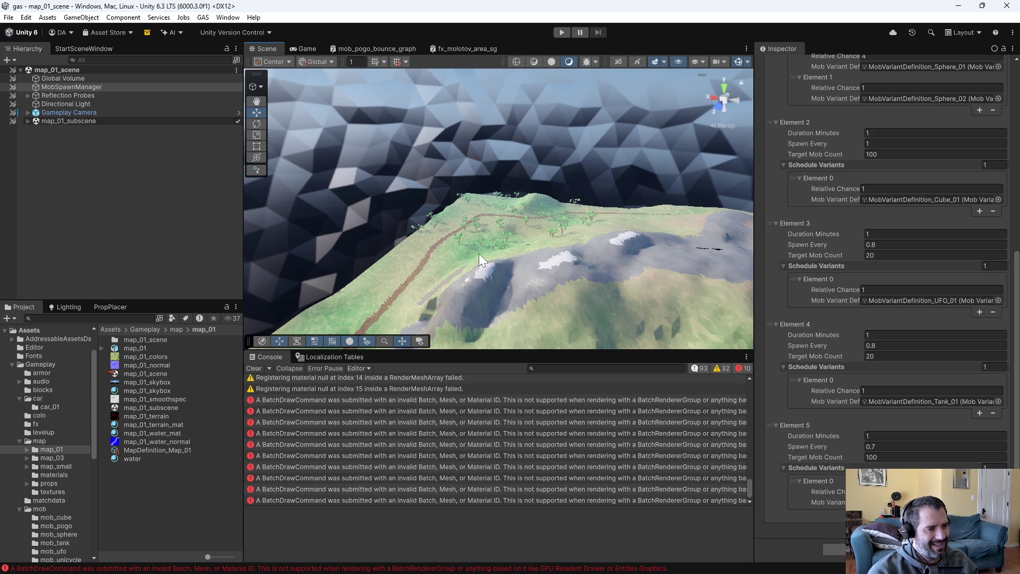
{"action": "mouse_move", "coordinate": [496, 276]}
{"action": "left_mouse_down"}
{"action": "mouse_move", "coordinate": [420, 290]}
{"action": "mouse_move", "coordinate": [143, 282]}
{"action": "mouse_move", "coordinate": [39, 325]}
{"action": "mouse_move", "coordinate": [8, 325]}
{"action": "left_mouse_up"}
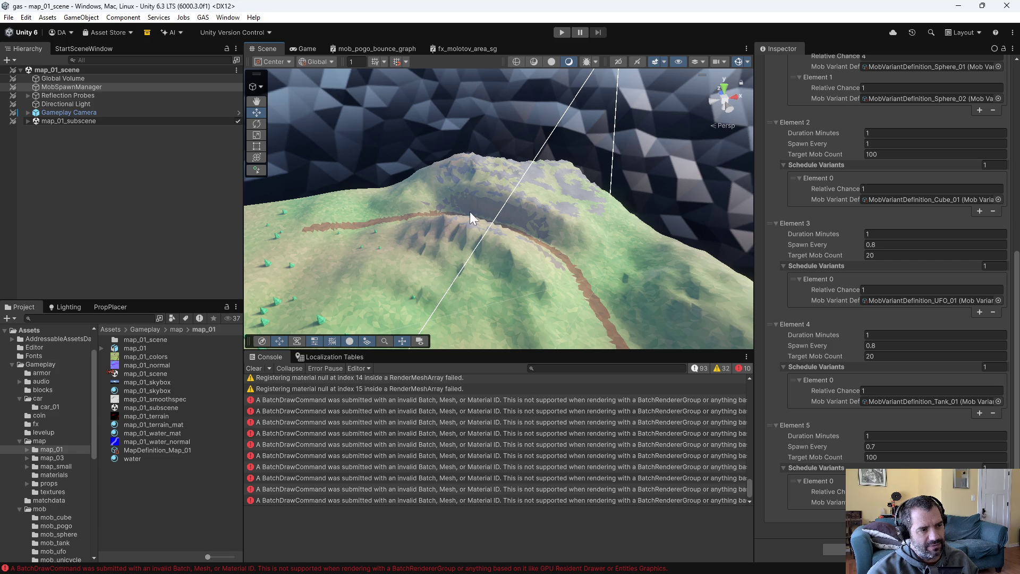
{"action": "mouse_move", "coordinate": [486, 213]}
{"action": "left_mouse_down"}
{"action": "mouse_move", "coordinate": [843, 233]}
{"action": "mouse_move", "coordinate": [926, 226]}
{"action": "mouse_move", "coordinate": [911, 234]}
{"action": "left_mouse_up"}
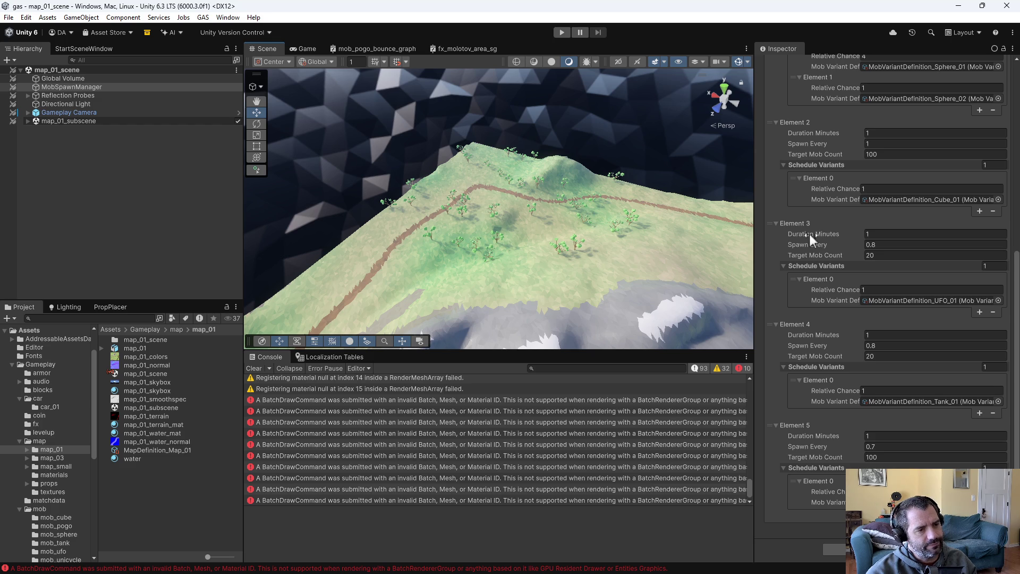
{"action": "left_click_drag", "start_coordinate": [685, 233], "coordinate": [585, 160]}
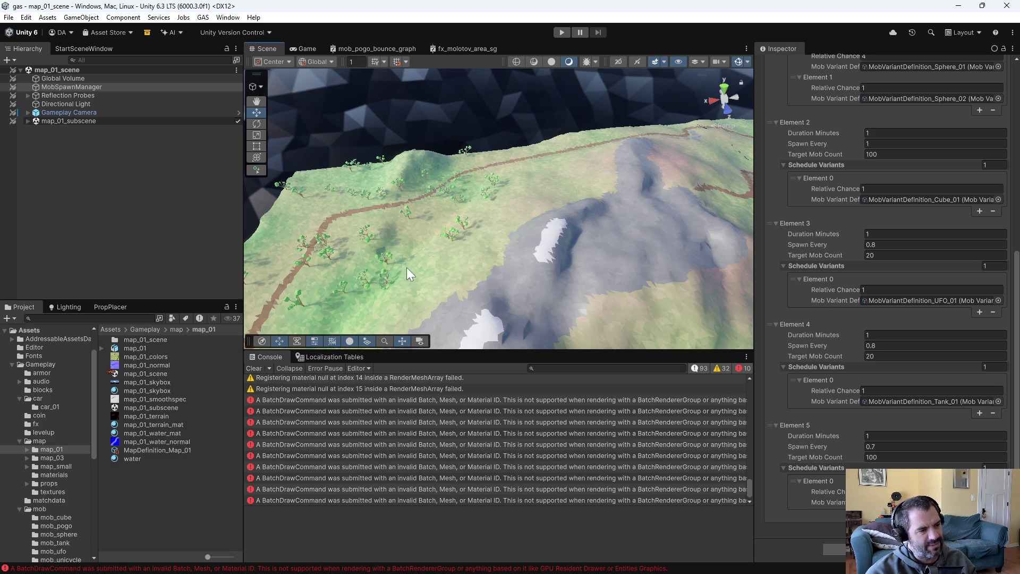
{"action": "left_click_drag", "start_coordinate": [362, 273], "coordinate": [450, 244]}
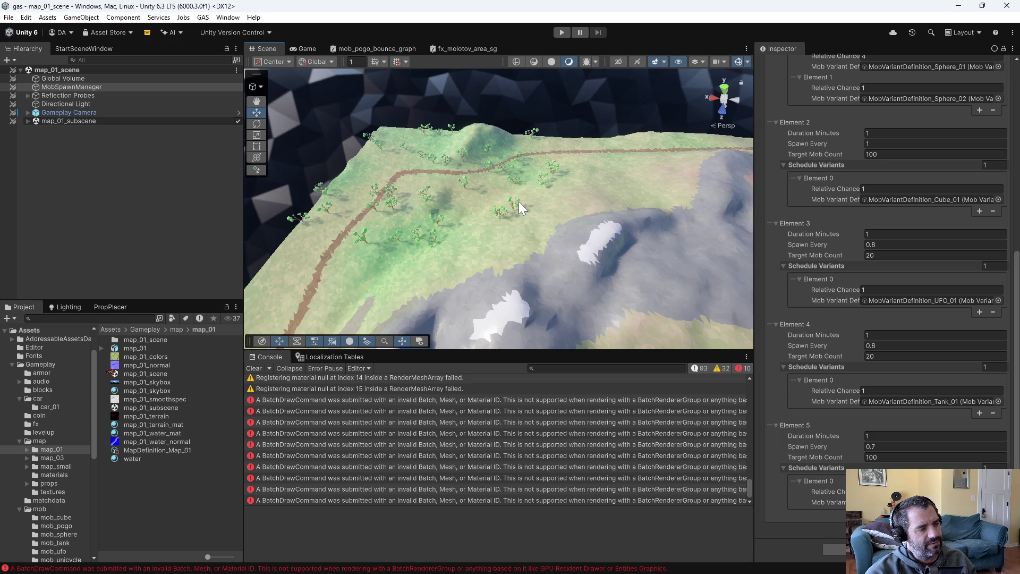
{"action": "mouse_move", "coordinate": [436, 230]}
{"action": "left_mouse_down"}
{"action": "mouse_move", "coordinate": [410, 221]}
{"action": "mouse_move", "coordinate": [423, 210]}
{"action": "mouse_move", "coordinate": [18, 221]}
{"action": "mouse_move", "coordinate": [946, 211]}
{"action": "left_mouse_up"}
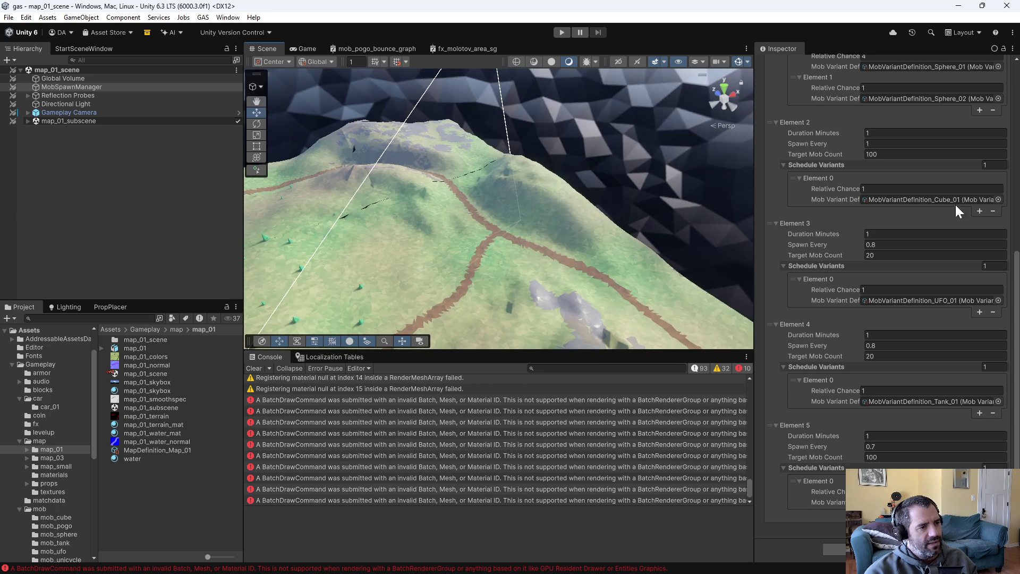
{"action": "mouse_move", "coordinate": [550, 126]}
{"action": "left_mouse_down"}
{"action": "mouse_move", "coordinate": [456, 102]}
{"action": "mouse_move", "coordinate": [626, 149]}
{"action": "left_mouse_up"}
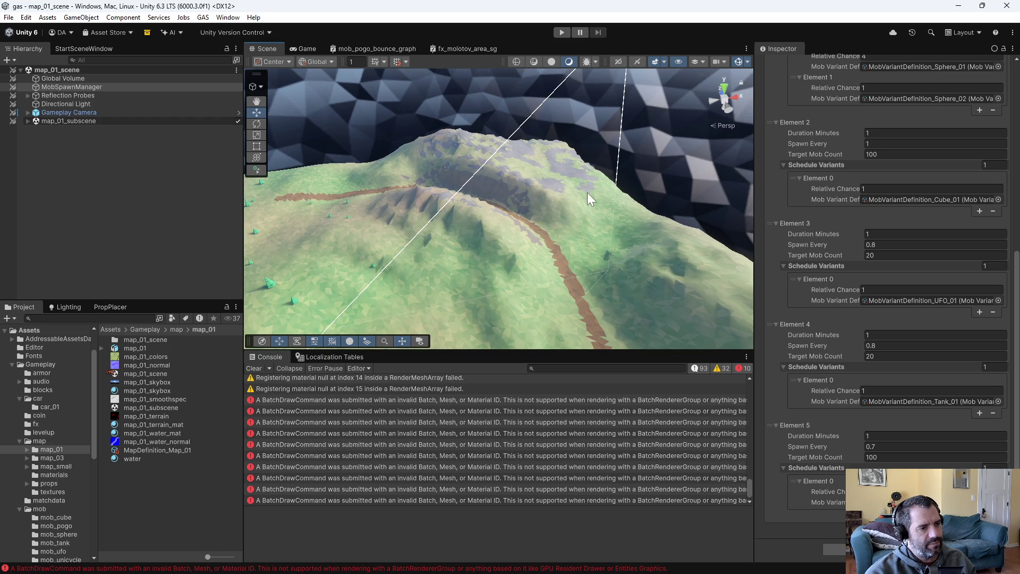
{"action": "left_click_drag", "start_coordinate": [545, 228], "coordinate": [407, 191]}
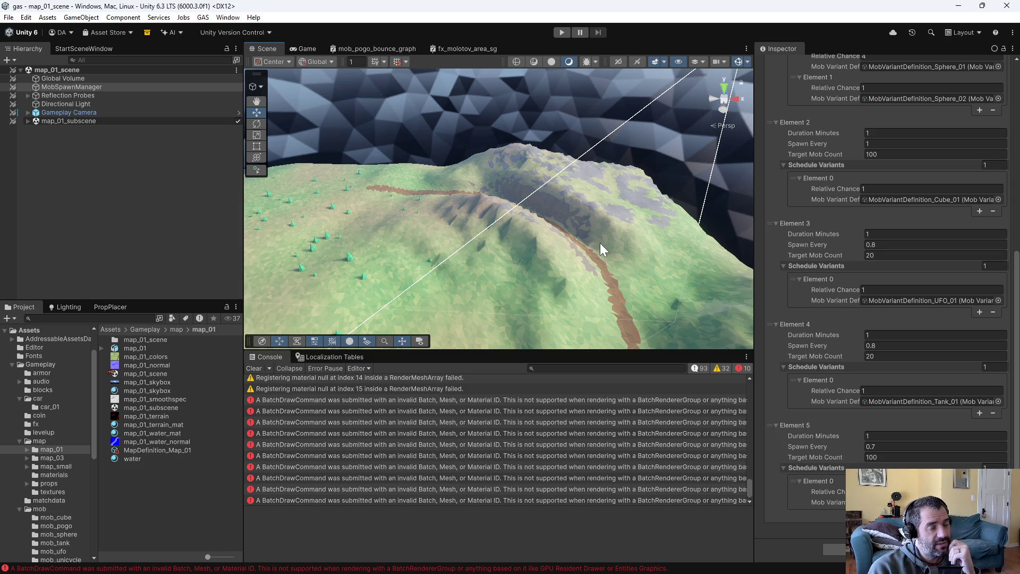
{"action": "mouse_move", "coordinate": [426, 188]}
{"action": "left_mouse_down"}
{"action": "mouse_move", "coordinate": [390, 198]}
{"action": "mouse_move", "coordinate": [352, 192]}
{"action": "mouse_move", "coordinate": [406, 156]}
{"action": "mouse_move", "coordinate": [381, 172]}
{"action": "left_mouse_up"}
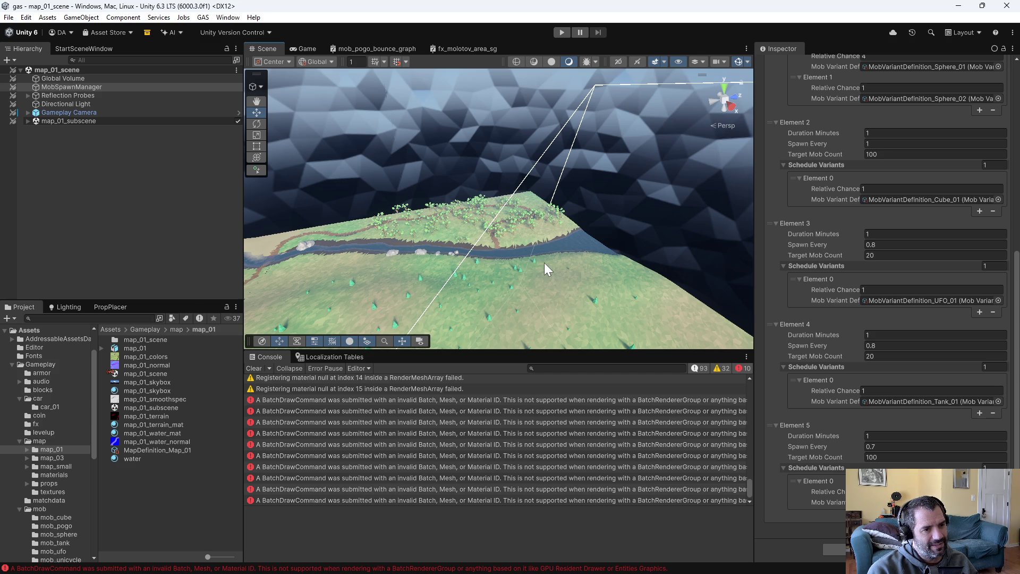
{"action": "mouse_move", "coordinate": [544, 262]}
{"action": "left_mouse_down"}
{"action": "mouse_move", "coordinate": [392, 255]}
{"action": "mouse_move", "coordinate": [534, 257]}
{"action": "mouse_move", "coordinate": [468, 290]}
{"action": "mouse_move", "coordinate": [368, 288]}
{"action": "mouse_move", "coordinate": [294, 367]}
{"action": "mouse_move", "coordinate": [266, 274]}
{"action": "mouse_move", "coordinate": [232, 270]}
{"action": "left_mouse_up"}
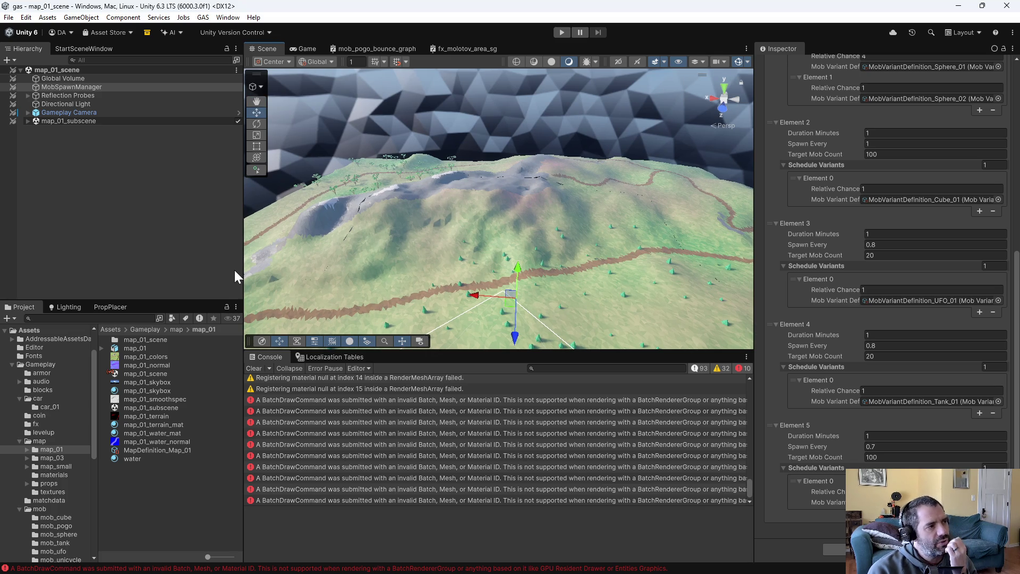
Open MobSpawnManager.cs in Emacs with find-file
{"action": "scroll", "coordinate": [930, 212], "scroll_direction": "up", "scroll_amount": 5}
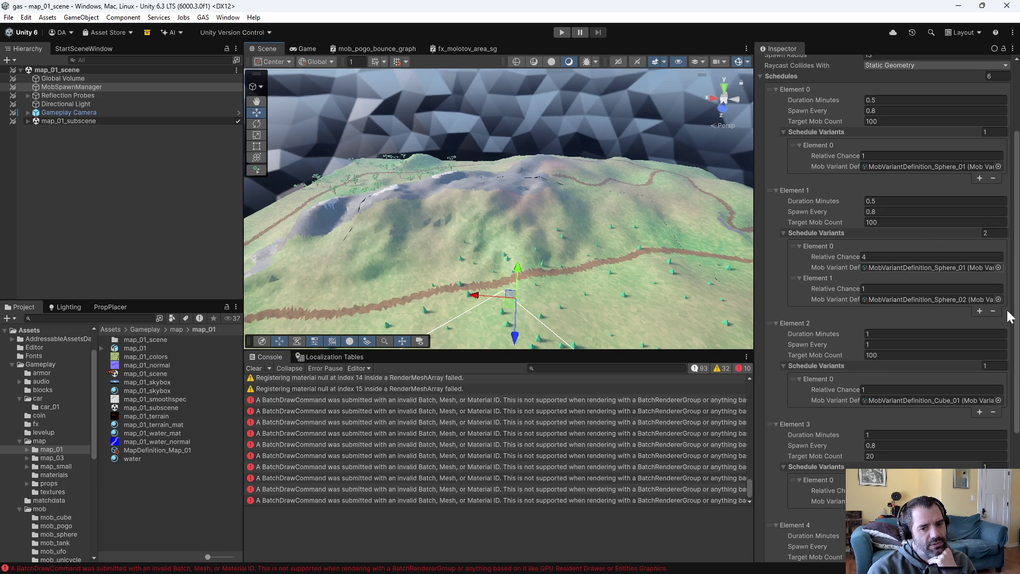
{"action": "key", "text": "alt+Tab"}
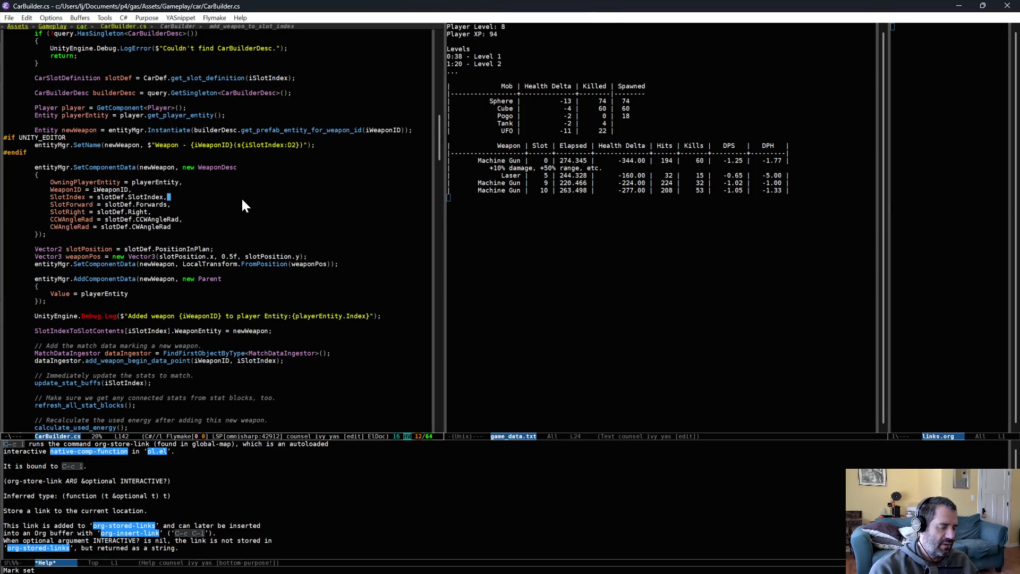
{"action": "key", "text": "ctrl+x"}
{"action": "key", "text": "ctrl+f"}
{"action": "type", "text": "mobspawn"}
{"action": "key", "text": "Return"}
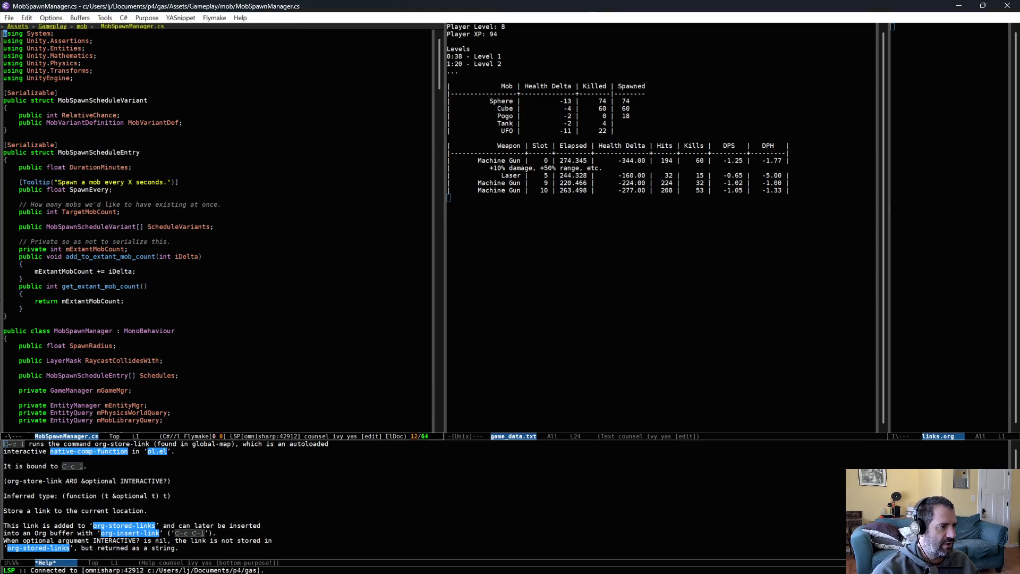
Read through the Update and apply_mob_variant spawning code, then return to Unity
{"action": "scroll", "coordinate": [280, 162], "scroll_direction": "down", "scroll_amount": 10}
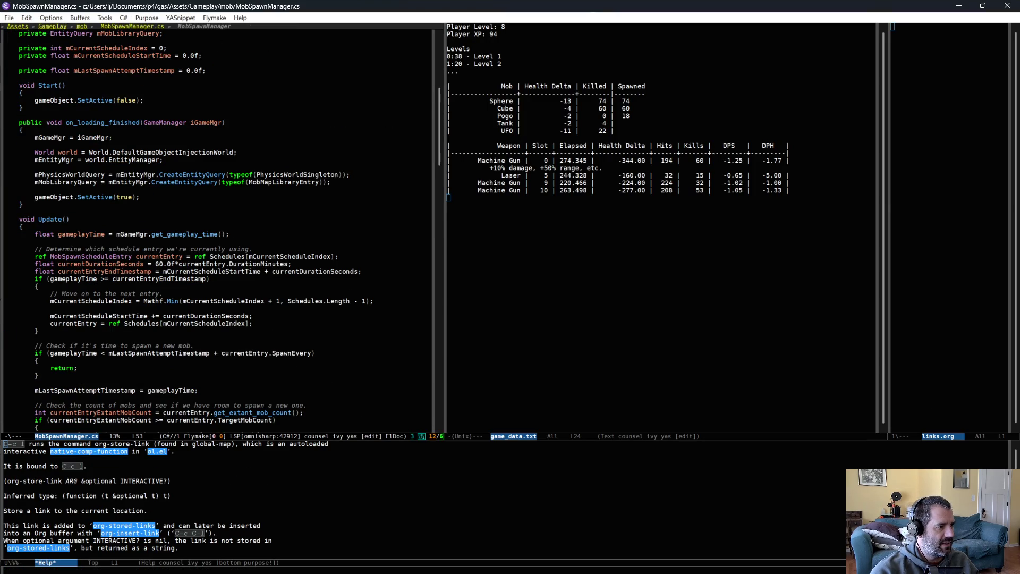
{"action": "scroll", "coordinate": [280, 167], "scroll_direction": "up", "scroll_amount": 6}
{"action": "scroll", "coordinate": [240, 194], "scroll_direction": "down", "scroll_amount": 12}
{"action": "scroll", "coordinate": [246, 215], "scroll_direction": "down", "scroll_amount": 20}
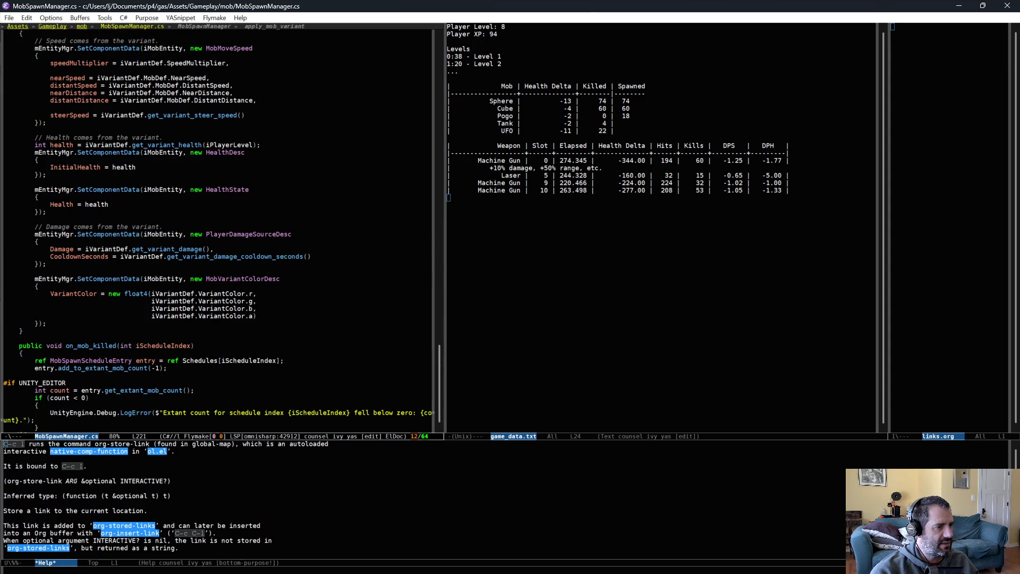
{"action": "scroll", "coordinate": [260, 228], "scroll_direction": "up", "scroll_amount": 10}
{"action": "key", "text": "alt+Tab"}
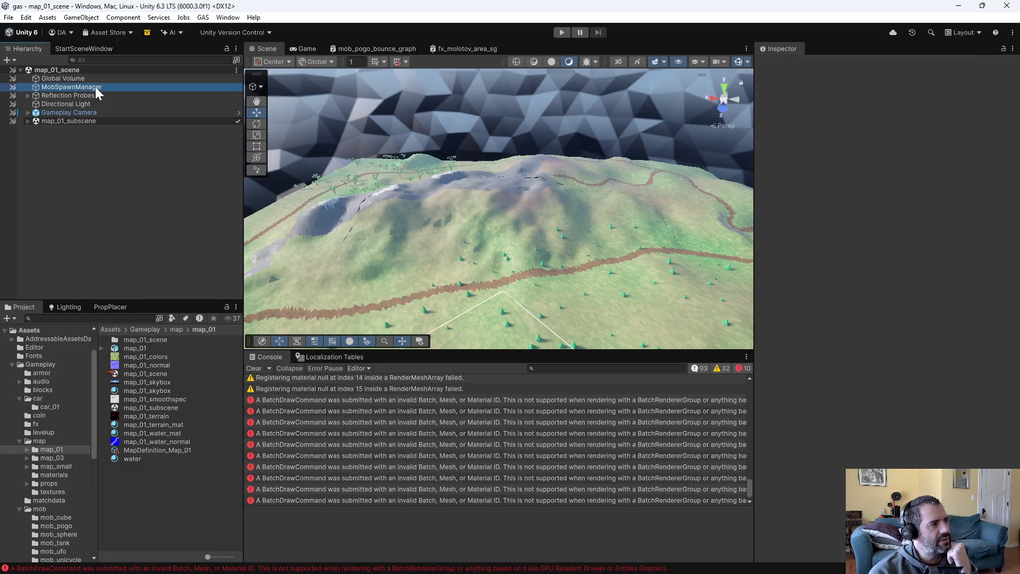
Show the MobSpawnManager's spawn radius and schedules, orbiting the terrain toward the paths and river
{"action": "left_click", "coordinate": [95, 87]}
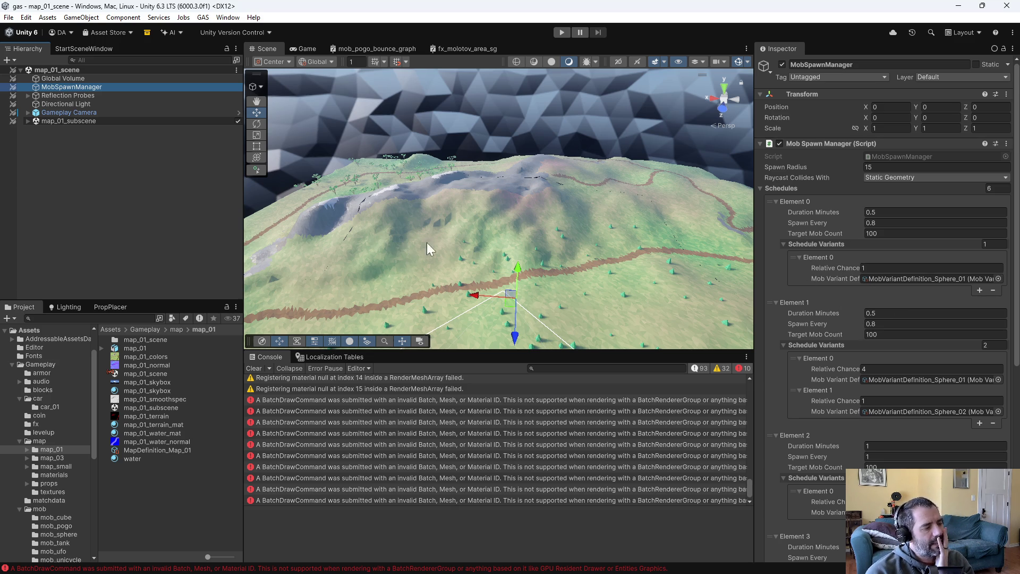
{"action": "mouse_move", "coordinate": [467, 227]}
{"action": "left_mouse_down"}
{"action": "mouse_move", "coordinate": [662, 178]}
{"action": "mouse_move", "coordinate": [358, 205]}
{"action": "mouse_move", "coordinate": [166, 194]}
{"action": "left_mouse_up"}
{"action": "mouse_move", "coordinate": [537, 208]}
{"action": "left_mouse_down"}
{"action": "mouse_move", "coordinate": [358, 221]}
{"action": "mouse_move", "coordinate": [359, 184]}
{"action": "left_mouse_up"}
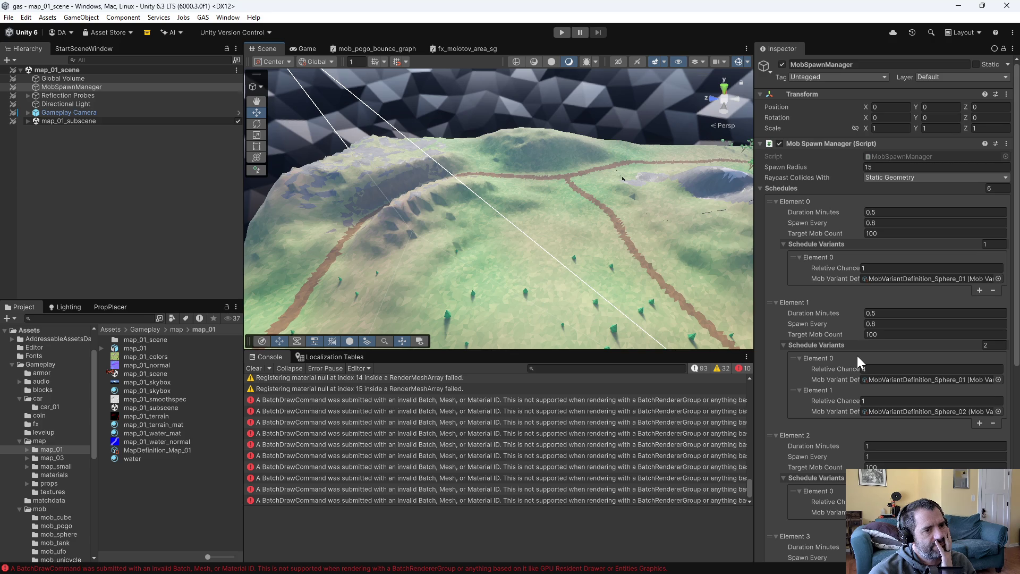
{"action": "mouse_move", "coordinate": [550, 247]}
{"action": "left_mouse_down"}
{"action": "mouse_move", "coordinate": [462, 296]}
{"action": "mouse_move", "coordinate": [546, 298]}
{"action": "mouse_move", "coordinate": [504, 228]}
{"action": "left_mouse_up"}
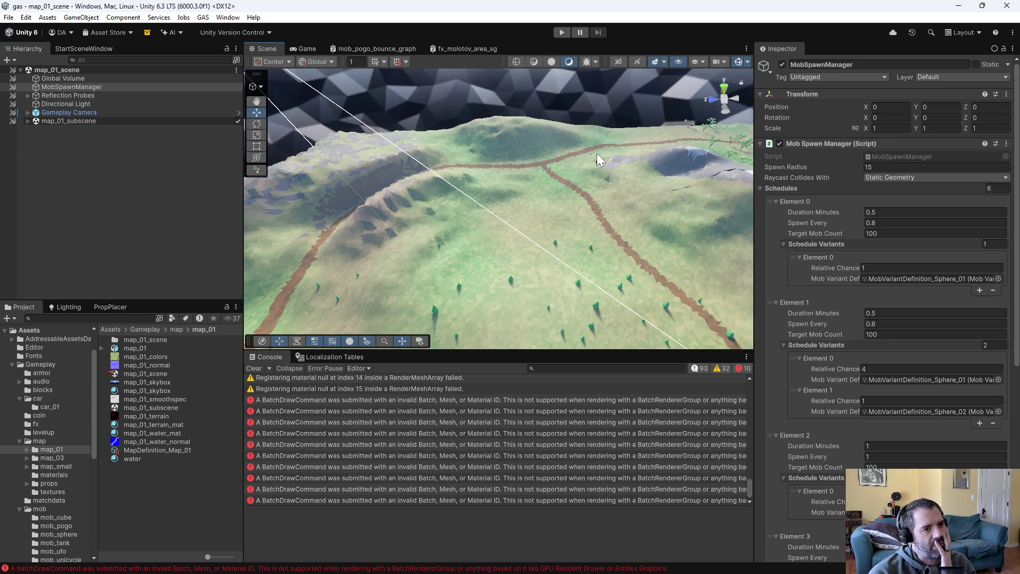
{"action": "mouse_move", "coordinate": [686, 136]}
{"action": "left_mouse_down"}
{"action": "mouse_move", "coordinate": [574, 242]}
{"action": "mouse_move", "coordinate": [401, 212]}
{"action": "mouse_move", "coordinate": [245, 201]}
{"action": "left_mouse_up"}
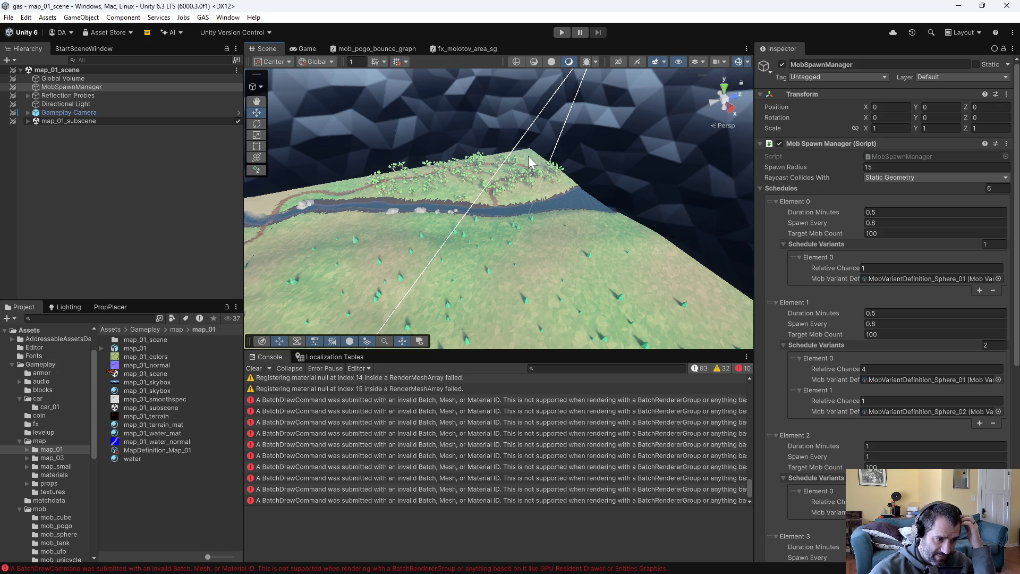
{"action": "mouse_move", "coordinate": [562, 203]}
{"action": "left_mouse_down"}
{"action": "mouse_move", "coordinate": [364, 228]}
{"action": "mouse_move", "coordinate": [290, 224]}
{"action": "mouse_move", "coordinate": [401, 225]}
{"action": "left_mouse_up"}
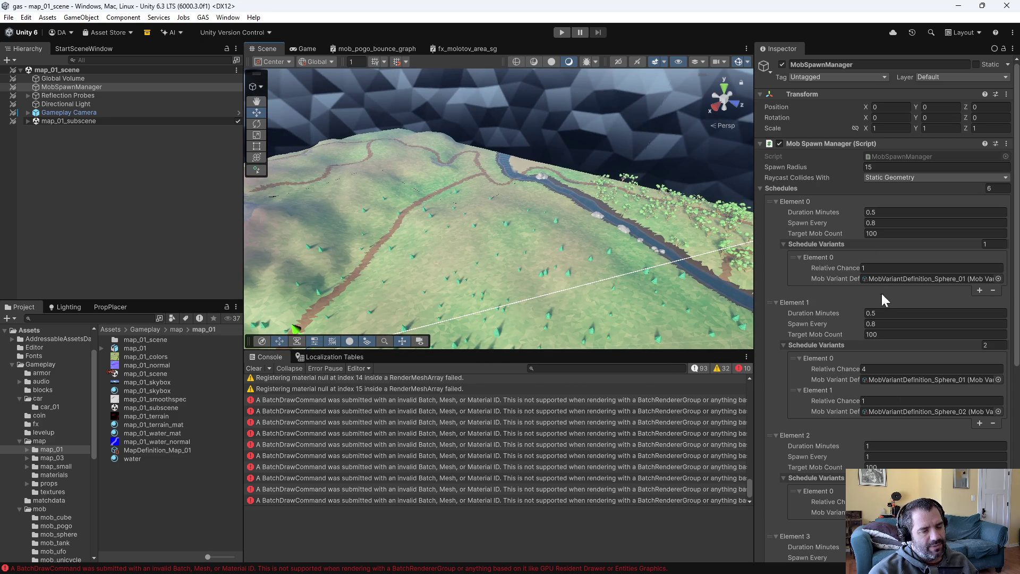
{"action": "scroll", "coordinate": [845, 282], "scroll_direction": "down", "scroll_amount": 3}
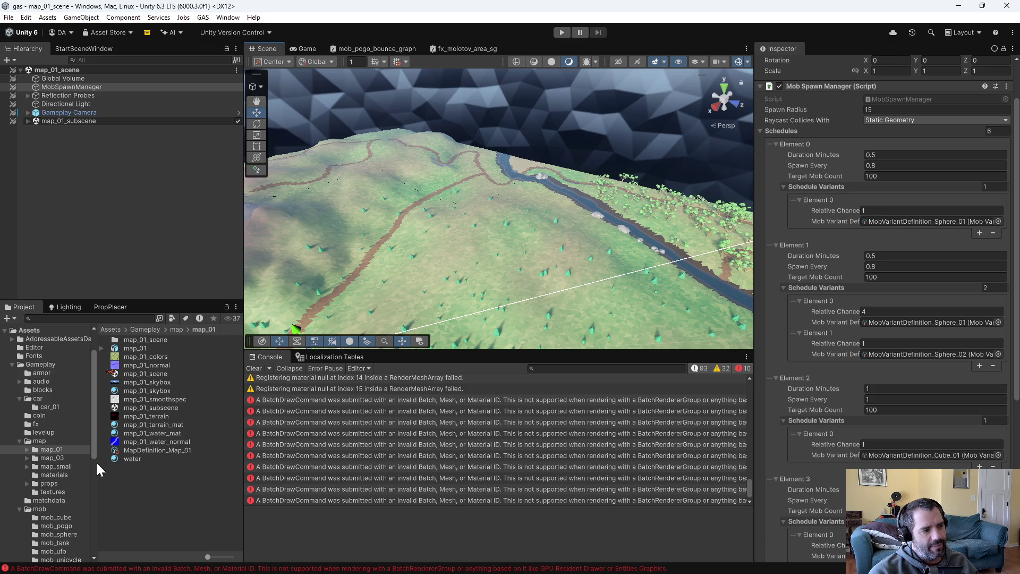
Inspect MobVariantDefinition_Tank_01 from mob_tank: Speed Multiplier 0.8, Additional Health Per Level 2
{"action": "scroll", "coordinate": [83, 480], "scroll_direction": "down", "scroll_amount": 3}
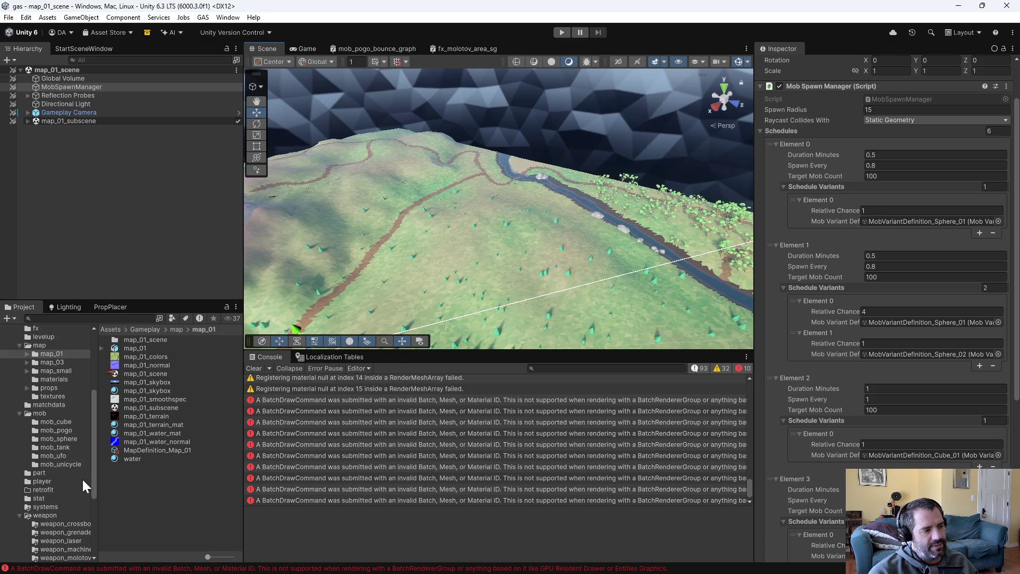
{"action": "left_click", "coordinate": [57, 422]}
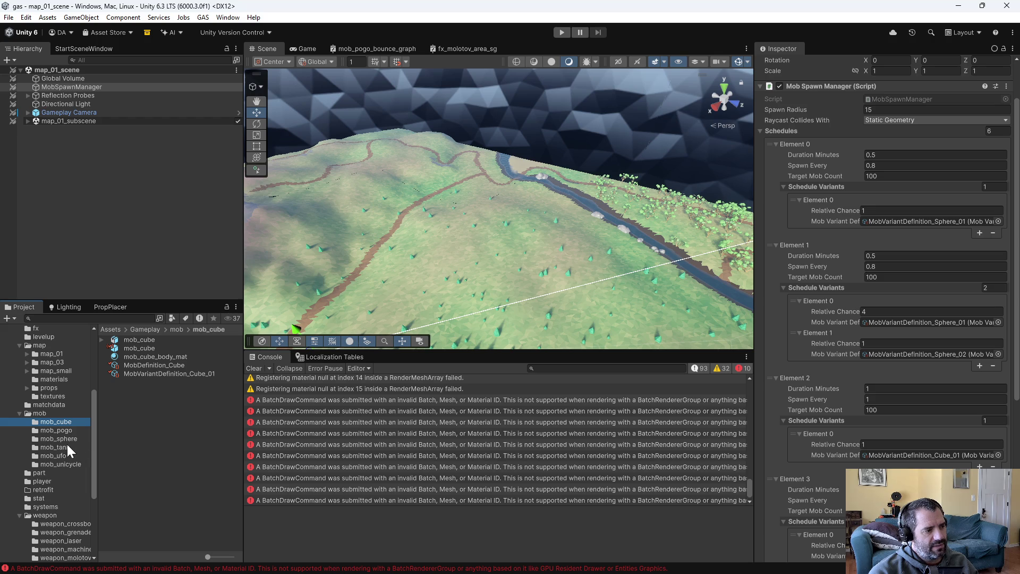
{"action": "left_click", "coordinate": [59, 447]}
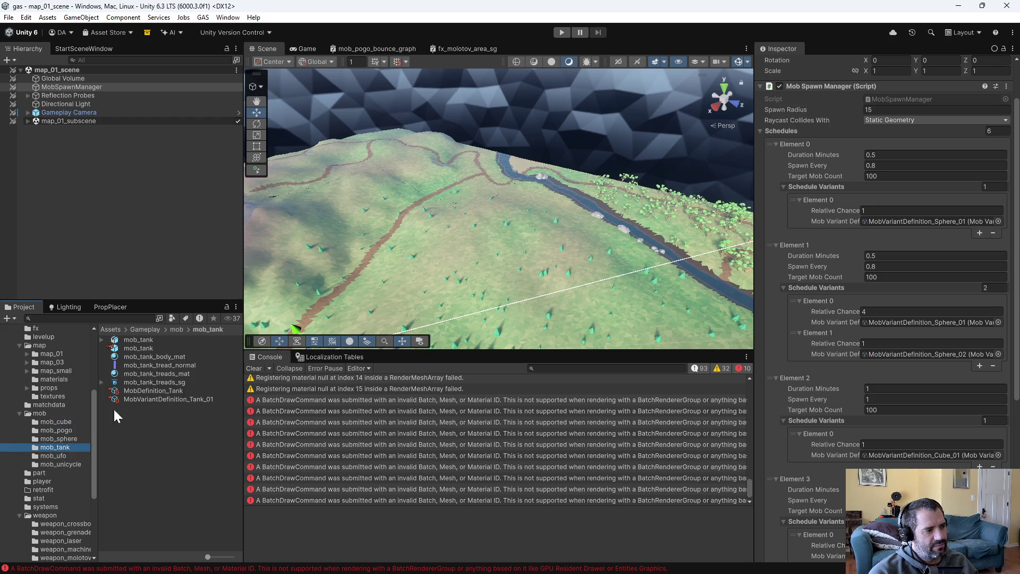
{"action": "left_click", "coordinate": [169, 399]}
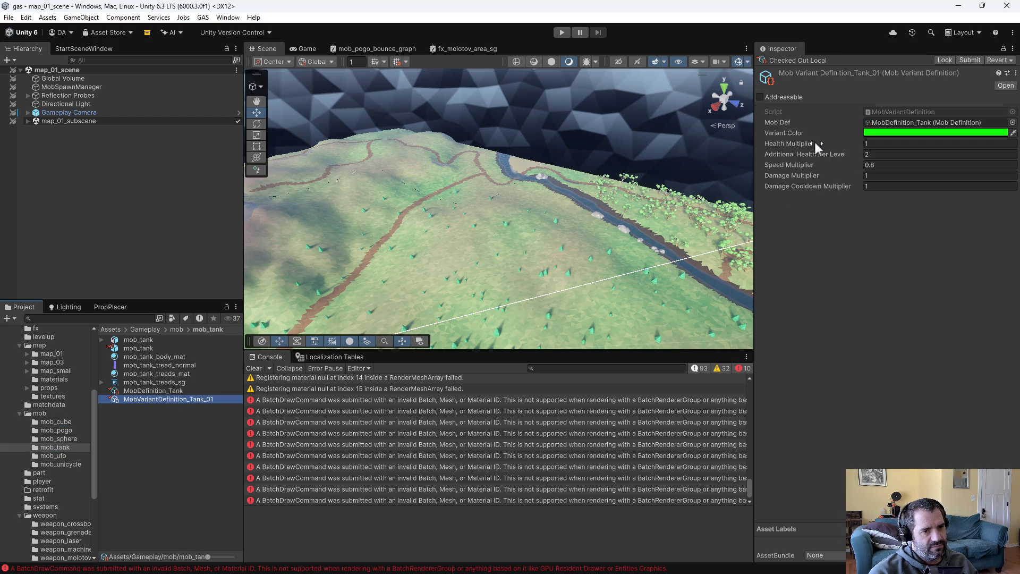
{"action": "mouse_move", "coordinate": [532, 250]}
{"action": "left_mouse_down"}
{"action": "mouse_move", "coordinate": [341, 237]}
{"action": "mouse_move", "coordinate": [317, 217]}
{"action": "left_mouse_up"}
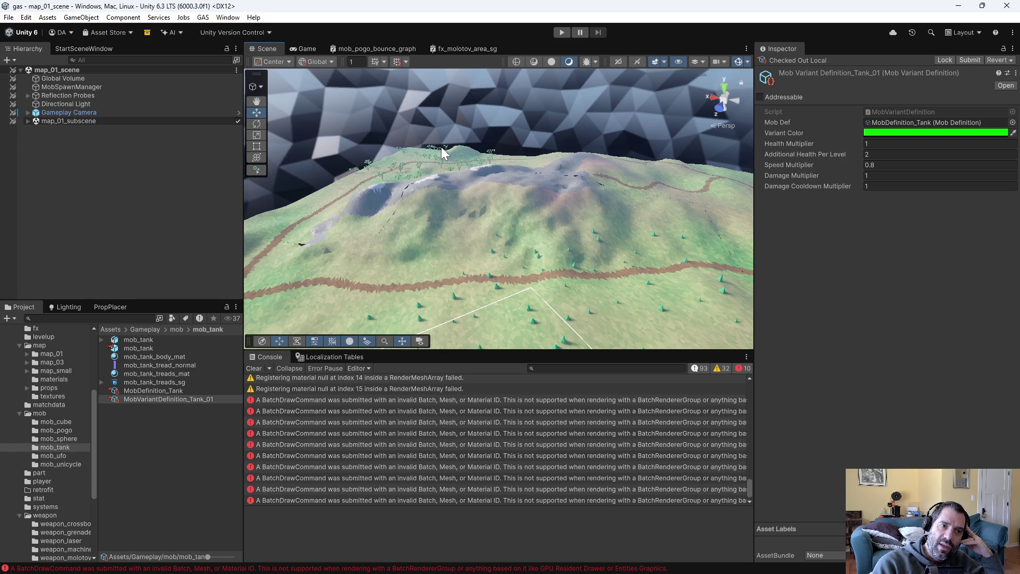
{"action": "mouse_move", "coordinate": [511, 371]}
{"action": "left_mouse_down"}
{"action": "mouse_move", "coordinate": [706, 297]}
{"action": "mouse_move", "coordinate": [965, 228]}
{"action": "mouse_move", "coordinate": [980, 243]}
{"action": "mouse_move", "coordinate": [569, 203]}
{"action": "mouse_move", "coordinate": [542, 216]}
{"action": "left_mouse_up"}
{"action": "mouse_move", "coordinate": [384, 224]}
{"action": "left_mouse_down"}
{"action": "mouse_move", "coordinate": [786, 216]}
{"action": "mouse_move", "coordinate": [726, 174]}
{"action": "left_mouse_up"}
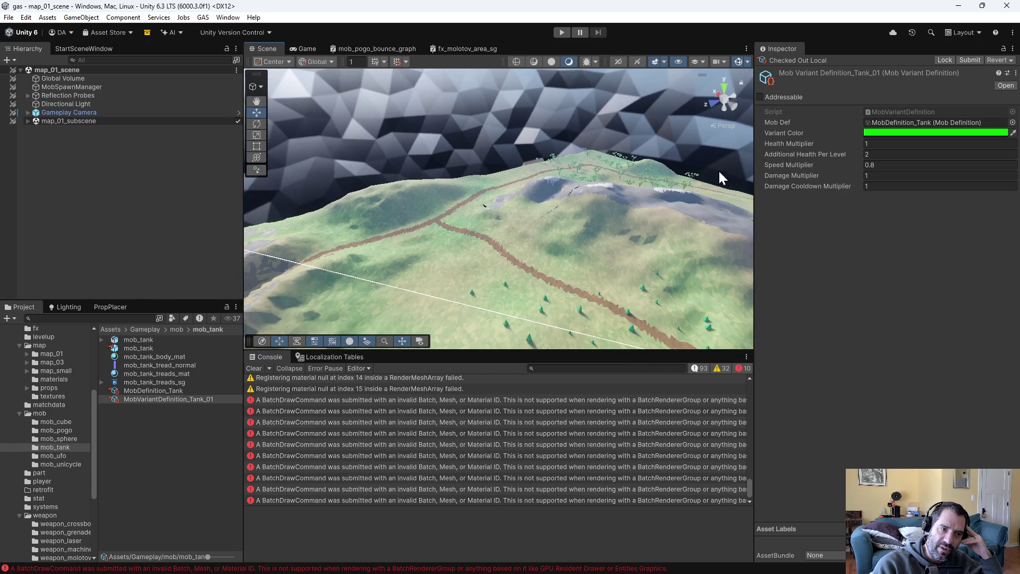
{"action": "left_click_drag", "start_coordinate": [592, 154], "coordinate": [622, 173]}
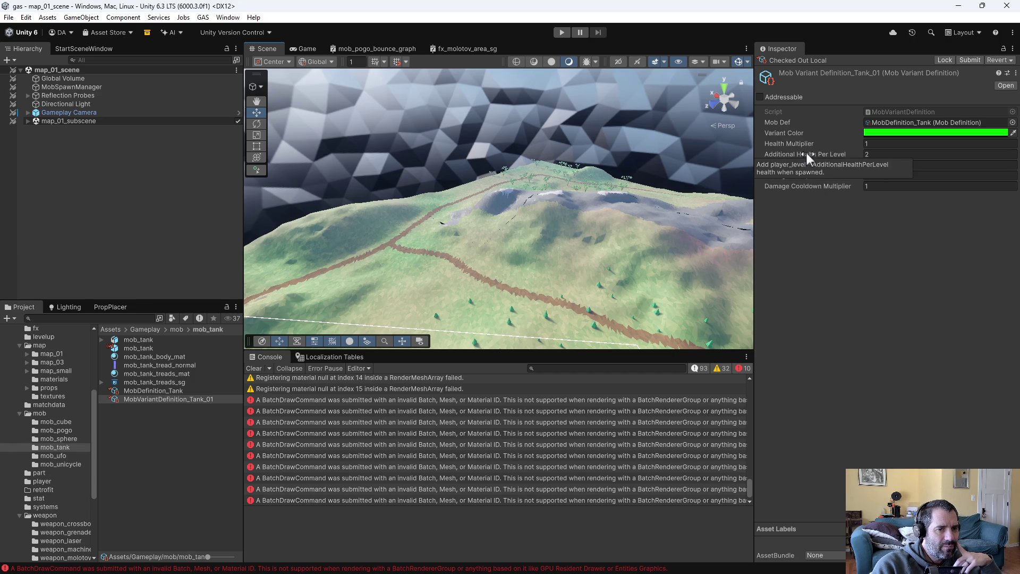
{"action": "mouse_move", "coordinate": [824, 153]}
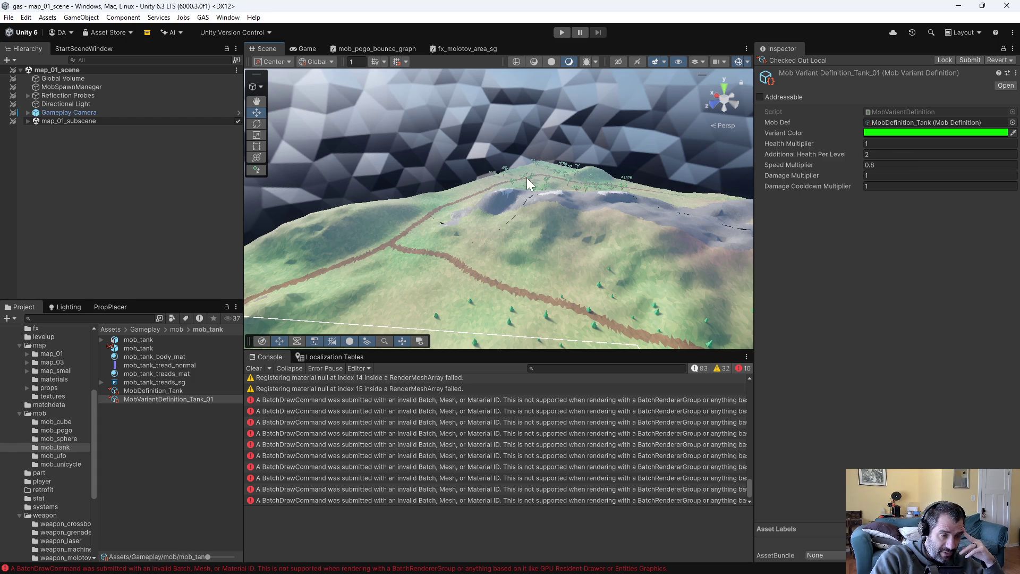
{"action": "mouse_move", "coordinate": [588, 269]}
{"action": "left_mouse_down"}
{"action": "mouse_move", "coordinate": [410, 269]}
{"action": "mouse_move", "coordinate": [642, 262]}
{"action": "mouse_move", "coordinate": [731, 244]}
{"action": "mouse_move", "coordinate": [637, 262]}
{"action": "left_mouse_up"}
{"action": "scroll", "coordinate": [607, 275], "scroll_direction": "up", "scroll_amount": 2}
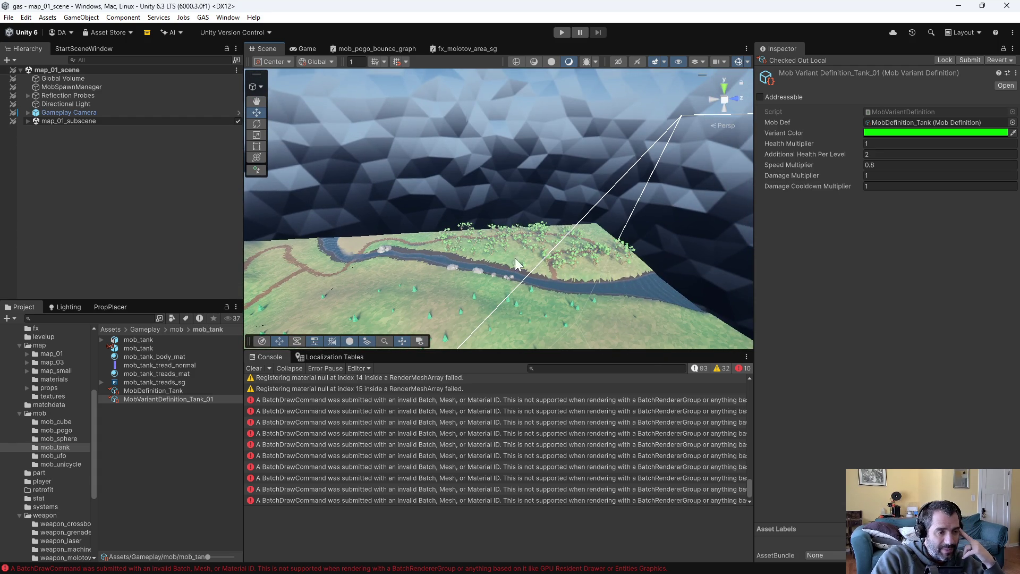
{"action": "mouse_move", "coordinate": [553, 247]}
{"action": "left_mouse_down"}
{"action": "mouse_move", "coordinate": [428, 269]}
{"action": "mouse_move", "coordinate": [505, 212]}
{"action": "mouse_move", "coordinate": [365, 237]}
{"action": "mouse_move", "coordinate": [547, 237]}
{"action": "left_mouse_up"}
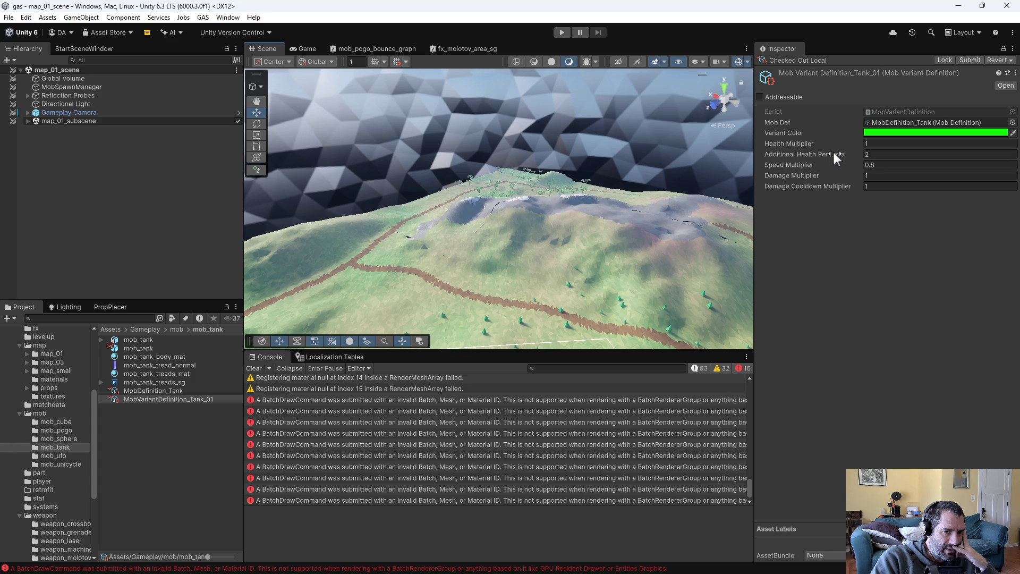
{"action": "mouse_move", "coordinate": [834, 153]}
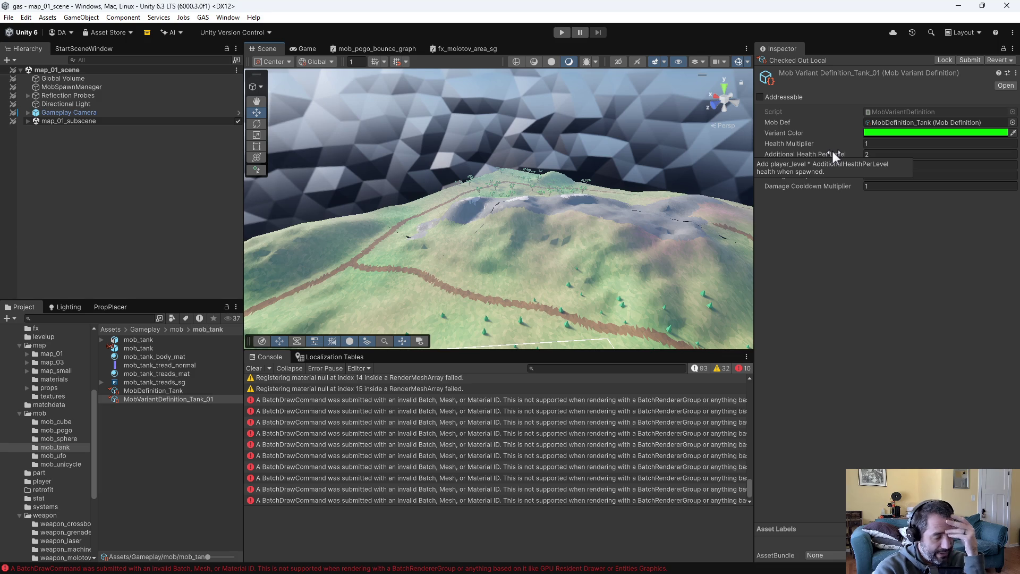
{"action": "scroll", "coordinate": [620, 167], "scroll_direction": "up", "scroll_amount": 3}
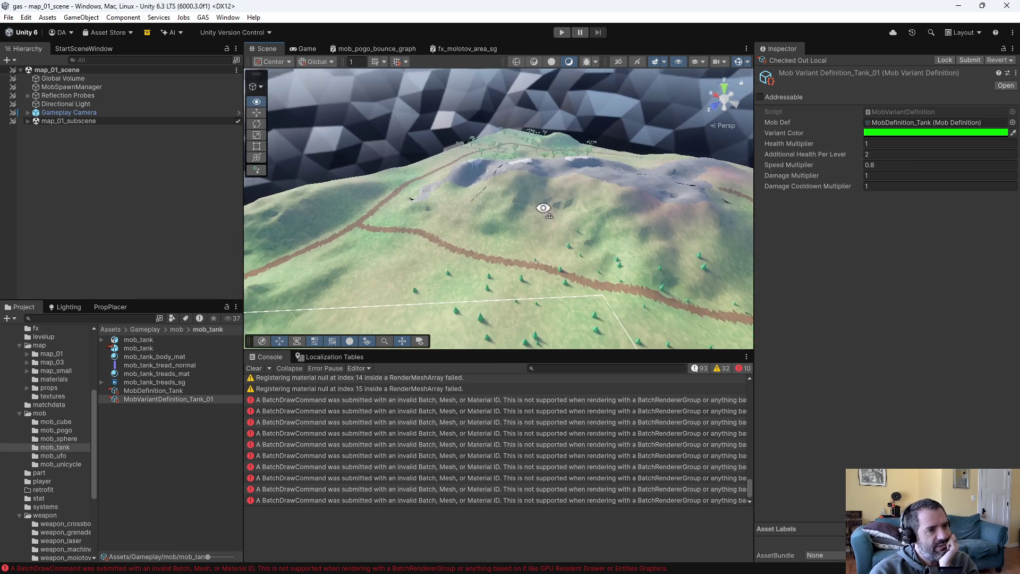
{"action": "mouse_move", "coordinate": [521, 155]}
{"action": "left_mouse_down"}
{"action": "mouse_move", "coordinate": [342, 178]}
{"action": "mouse_move", "coordinate": [550, 183]}
{"action": "mouse_move", "coordinate": [486, 284]}
{"action": "mouse_move", "coordinate": [540, 220]}
{"action": "left_mouse_up"}
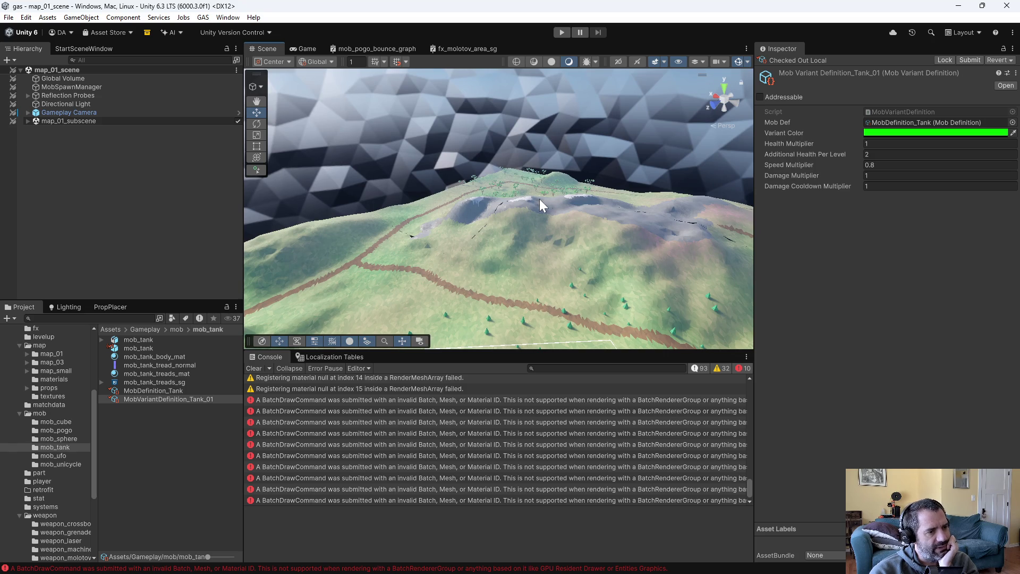
{"action": "mouse_move", "coordinate": [478, 231]}
{"action": "left_mouse_down"}
{"action": "mouse_move", "coordinate": [433, 222]}
{"action": "mouse_move", "coordinate": [519, 285]}
{"action": "mouse_move", "coordinate": [747, 275]}
{"action": "mouse_move", "coordinate": [527, 228]}
{"action": "mouse_move", "coordinate": [496, 200]}
{"action": "mouse_move", "coordinate": [437, 204]}
{"action": "mouse_move", "coordinate": [640, 224]}
{"action": "mouse_move", "coordinate": [494, 219]}
{"action": "mouse_move", "coordinate": [512, 223]}
{"action": "mouse_move", "coordinate": [505, 257]}
{"action": "left_mouse_up"}
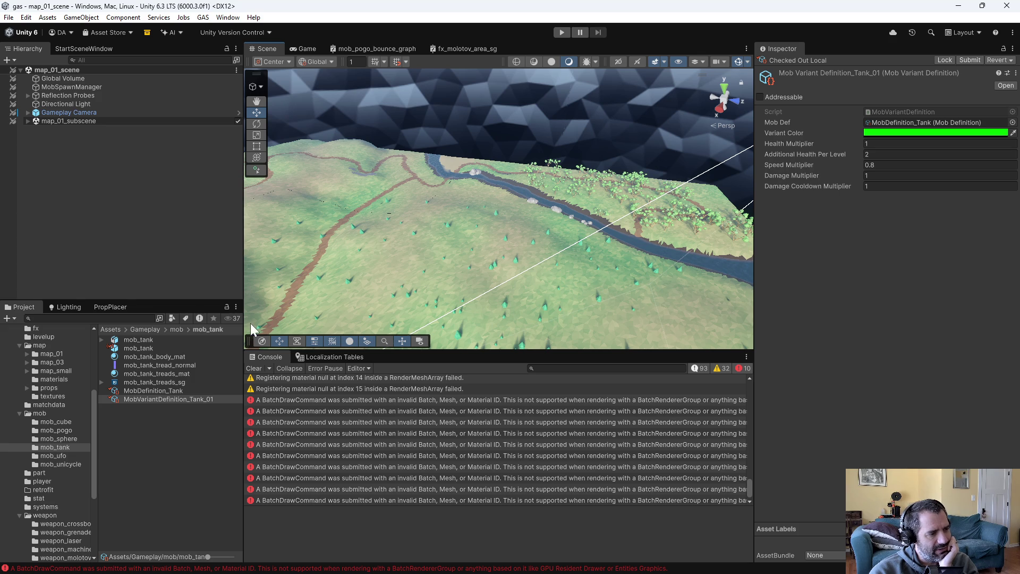
{"action": "mouse_move", "coordinate": [606, 219]}
{"action": "left_mouse_down"}
{"action": "mouse_move", "coordinate": [353, 267]}
{"action": "mouse_move", "coordinate": [360, 225]}
{"action": "mouse_move", "coordinate": [548, 249]}
{"action": "mouse_move", "coordinate": [422, 254]}
{"action": "left_mouse_up"}
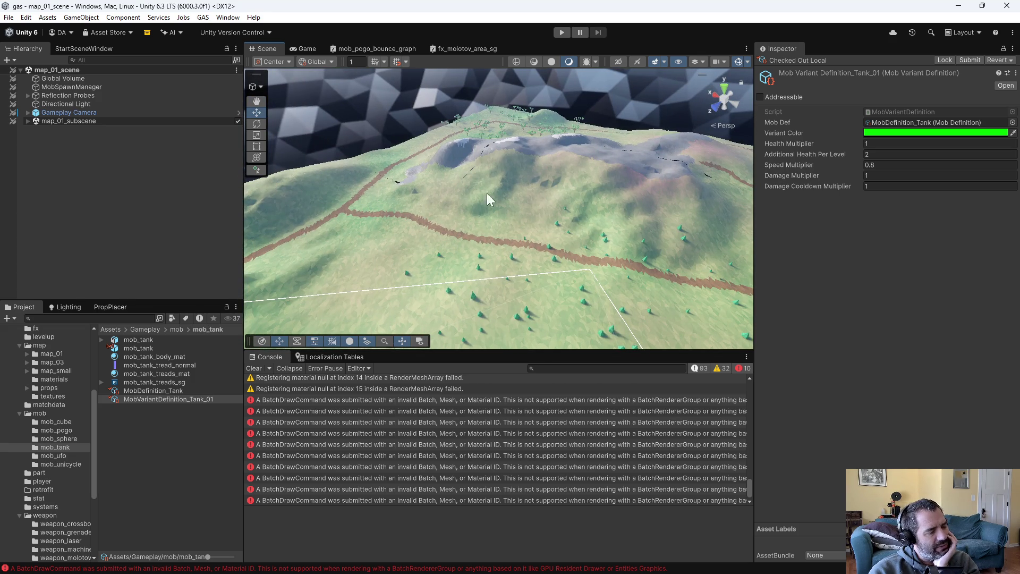
{"action": "left_click_drag", "start_coordinate": [584, 239], "coordinate": [763, 232]}
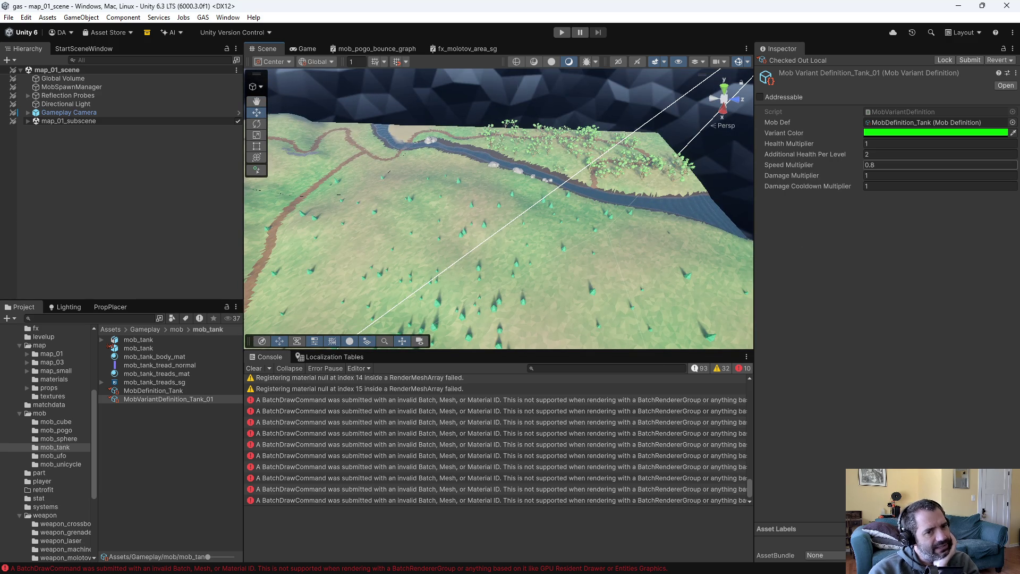
{"action": "mouse_move", "coordinate": [829, 153]}
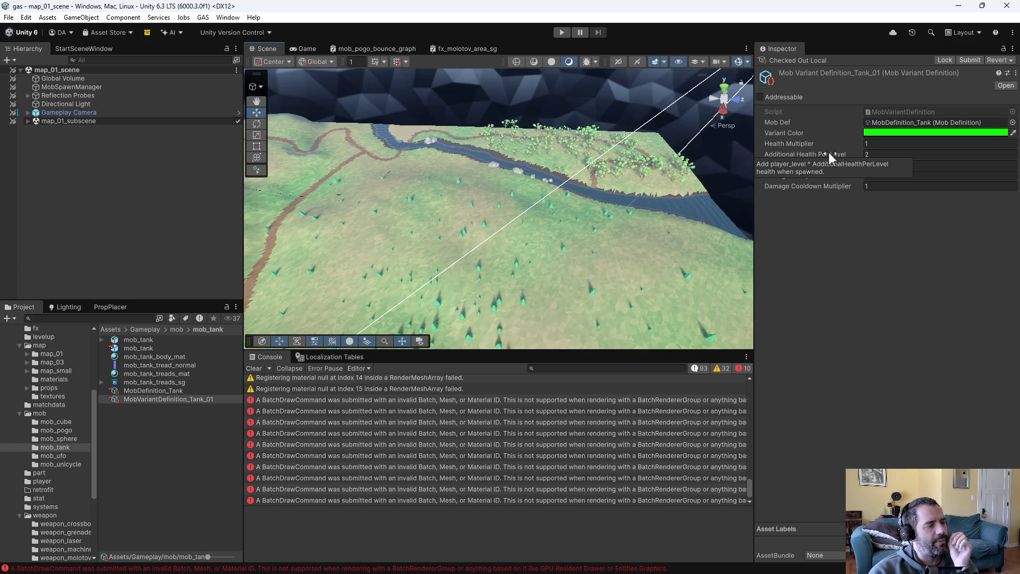
{"action": "left_click", "coordinate": [96, 87]}
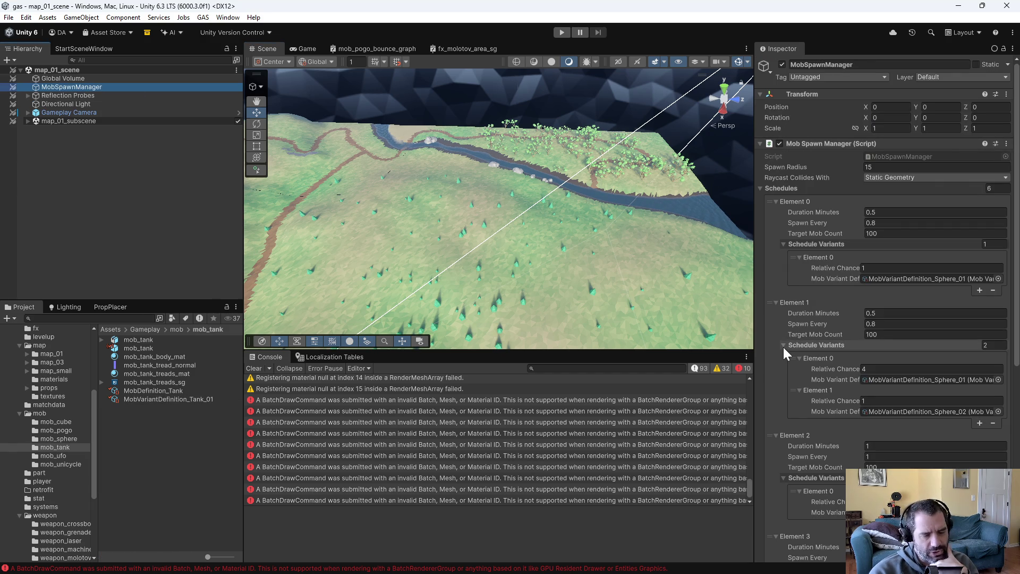
Orbit the Scene view to bring the spawn manager into view
{"action": "mouse_move", "coordinate": [630, 235]}
{"action": "left_mouse_down"}
{"action": "mouse_move", "coordinate": [107, 228]}
{"action": "mouse_move", "coordinate": [298, 228]}
{"action": "left_mouse_up"}
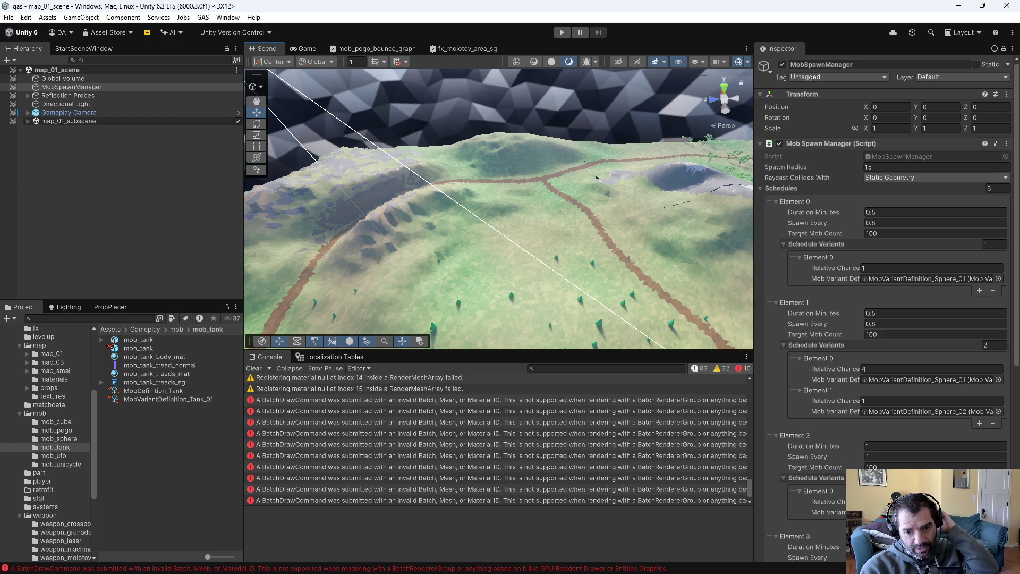
Reconcile offline work on the workspace root in P4V
{"action": "key", "text": "alt+Tab"}
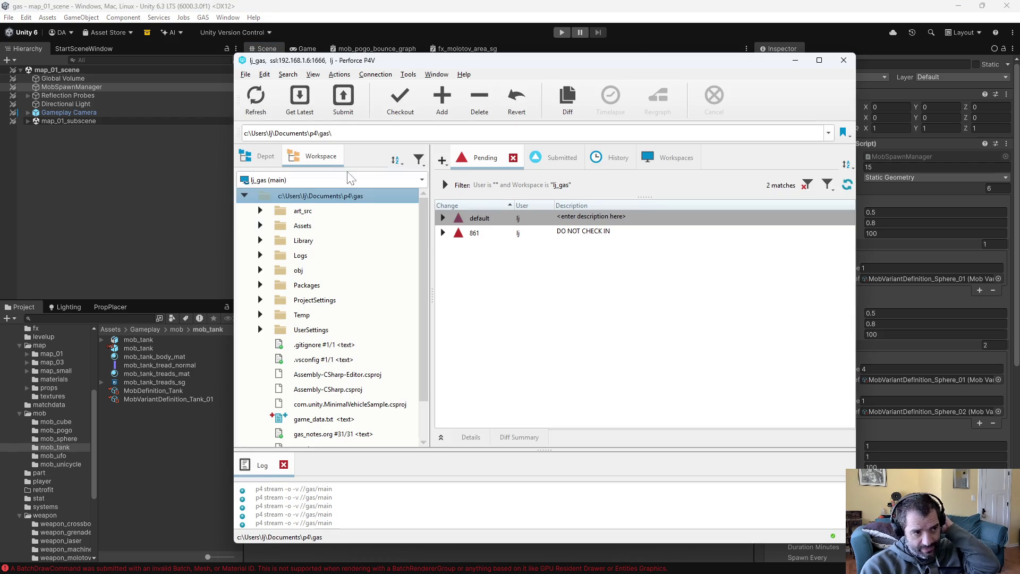
{"action": "right_click", "coordinate": [312, 197]}
{"action": "left_click", "coordinate": [372, 144]}
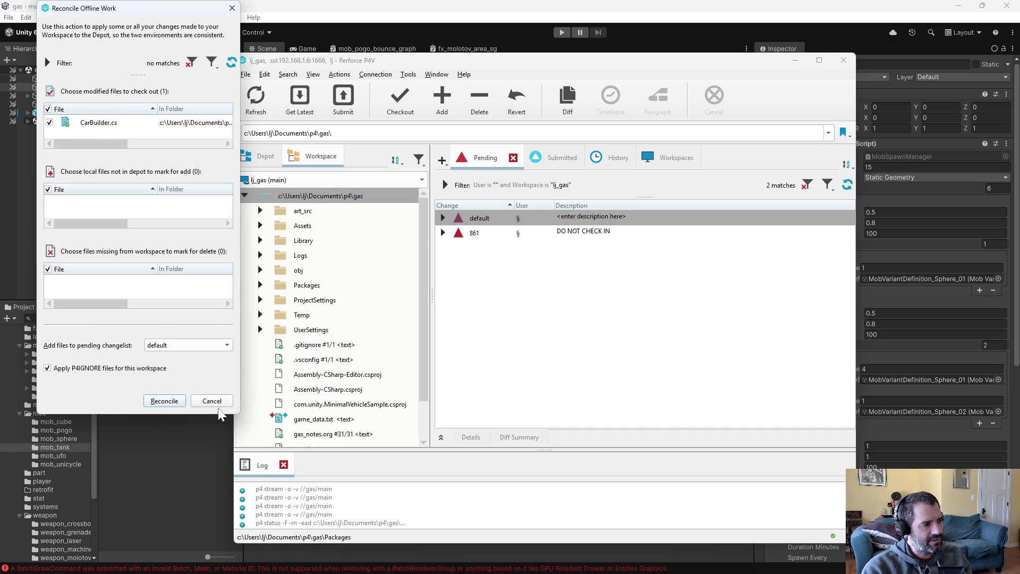
{"action": "left_click", "coordinate": [178, 404]}
Expand the default changelist and review the CarBuilder.cs diff
{"action": "left_click", "coordinate": [443, 219]}
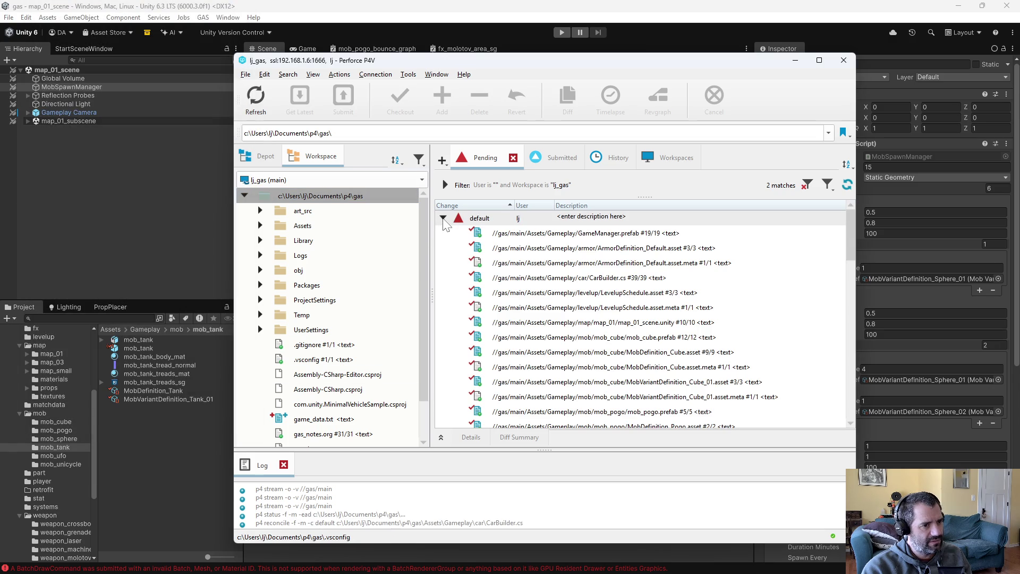
{"action": "left_click", "coordinate": [574, 279]}
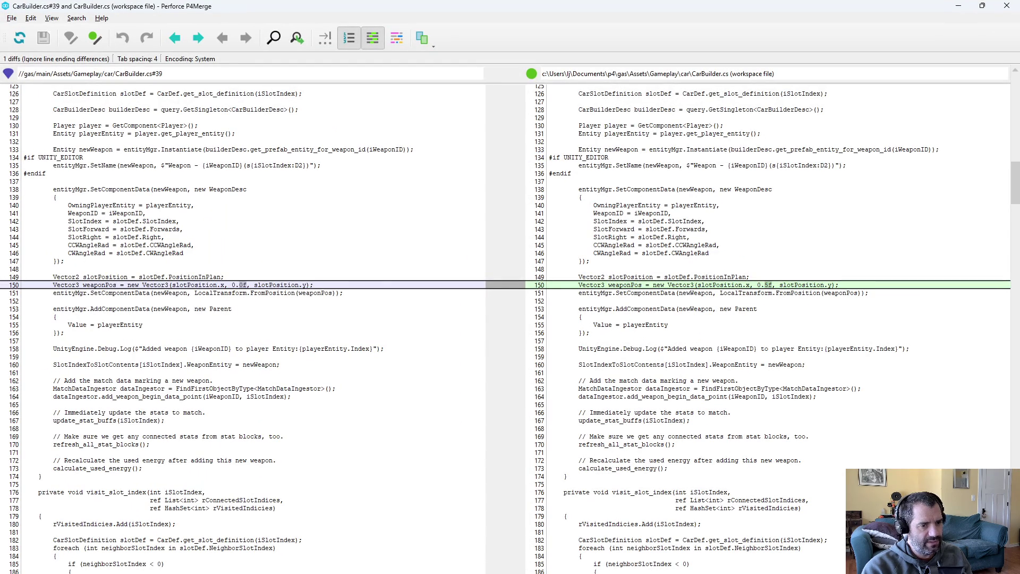
{"action": "key", "text": "alt+F4"}
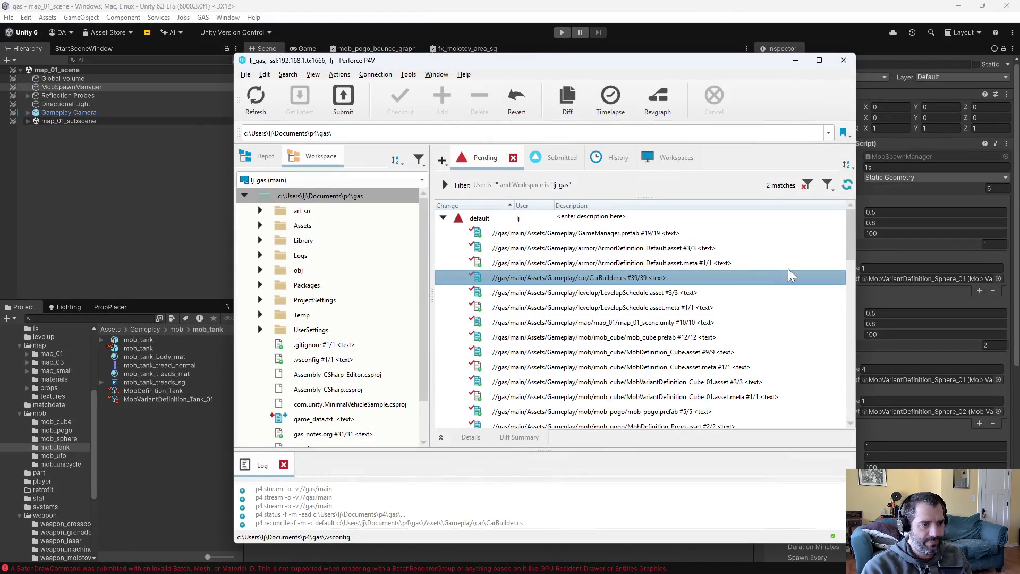
{"action": "left_click_drag", "start_coordinate": [851, 221], "coordinate": [861, 388]}
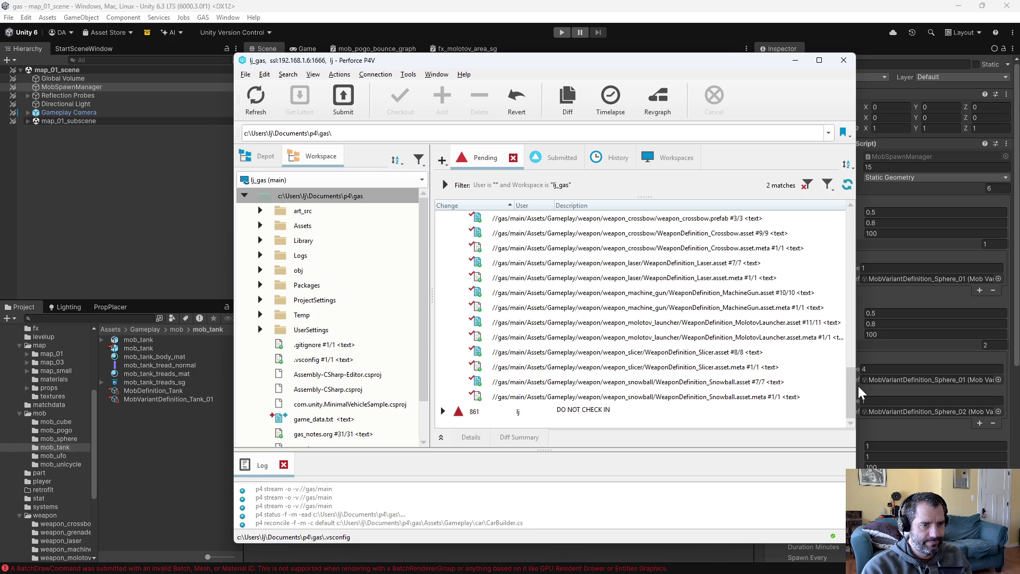
{"action": "scroll", "coordinate": [848, 392], "scroll_direction": "up", "scroll_amount": 10}
{"action": "right_click", "coordinate": [587, 220]}
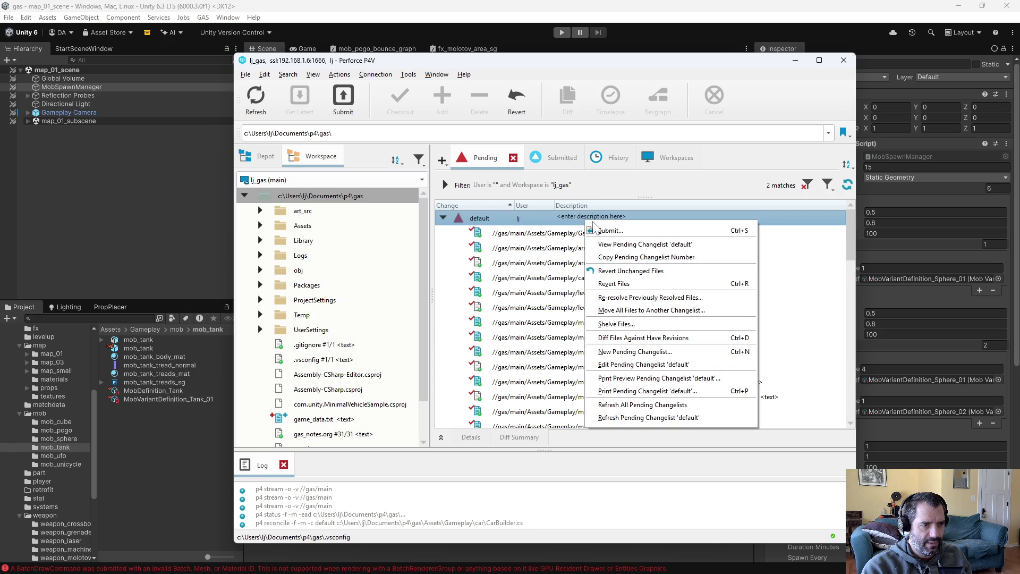
Submit the default changelist as 'some weapon and mob and level up tuning - New numbers. Very much a work in progress.', then return to Unity
{"action": "left_click", "coordinate": [606, 229]}
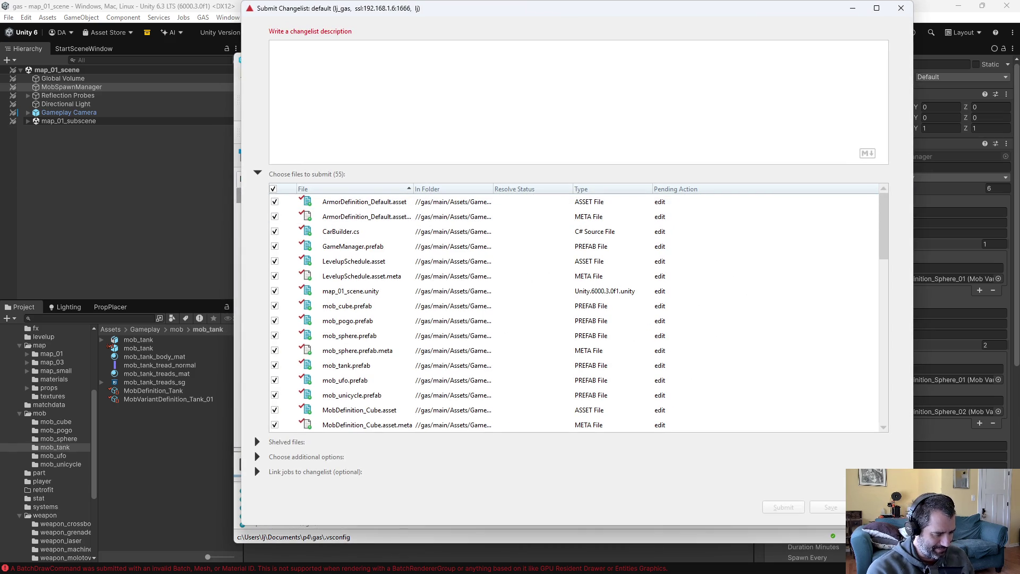
{"action": "type", "text": "some w"}
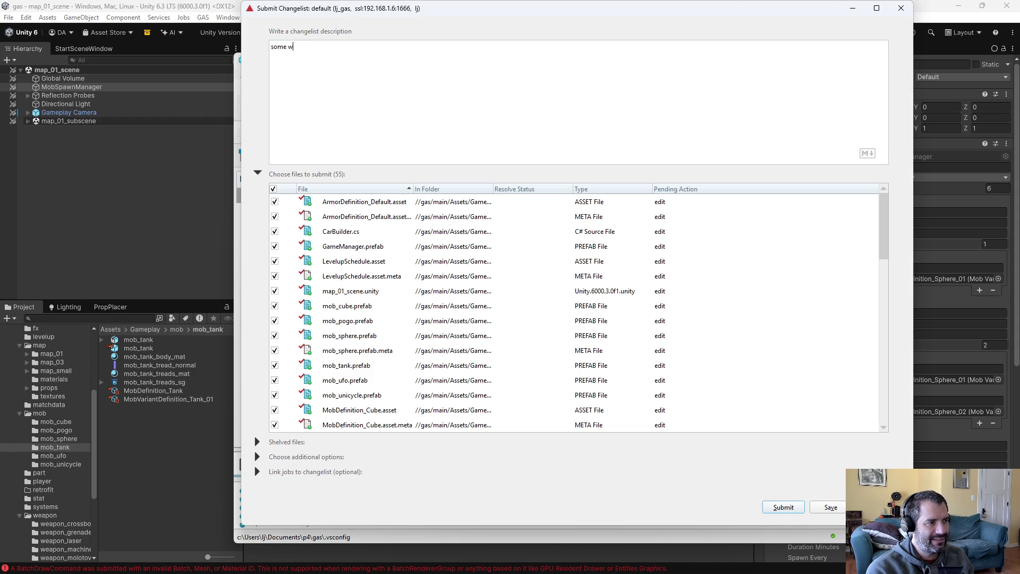
{"action": "type", "text": "eapon and mob"}
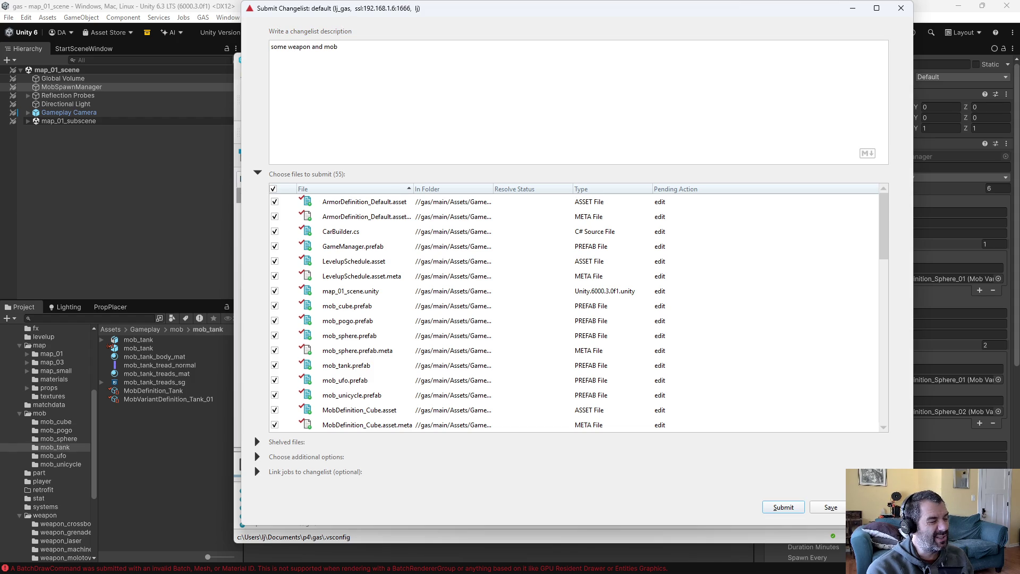
{"action": "type", "text": " and level "}
{"action": "type", "text": "up tuning - "}
{"action": "type", "text": "New numbers"}
{"action": "type", "text": ". "}
{"action": "type", "text": "Very muc"}
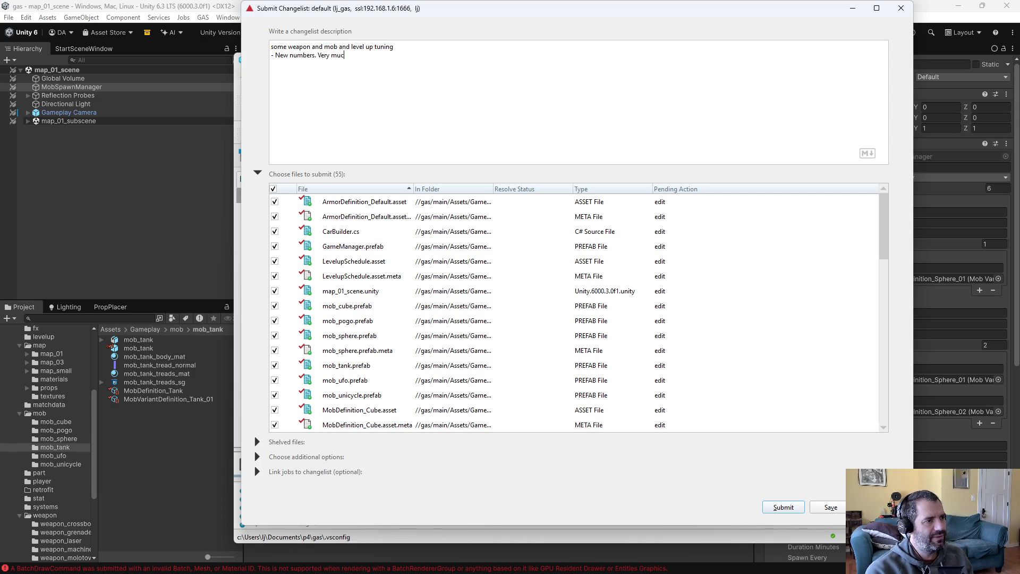
{"action": "type", "text": "h a work in progress."}
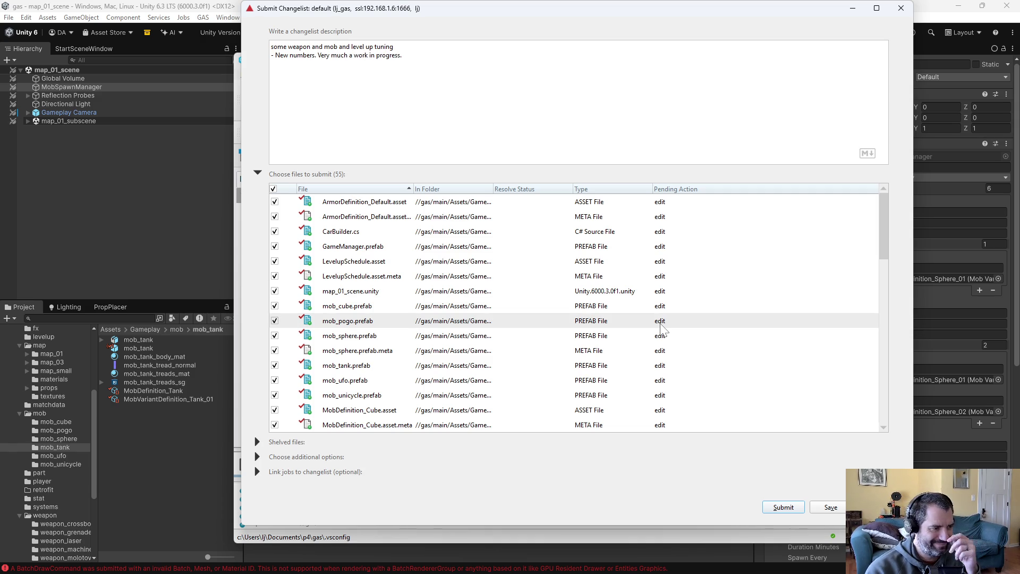
{"action": "left_click", "coordinate": [779, 507]}
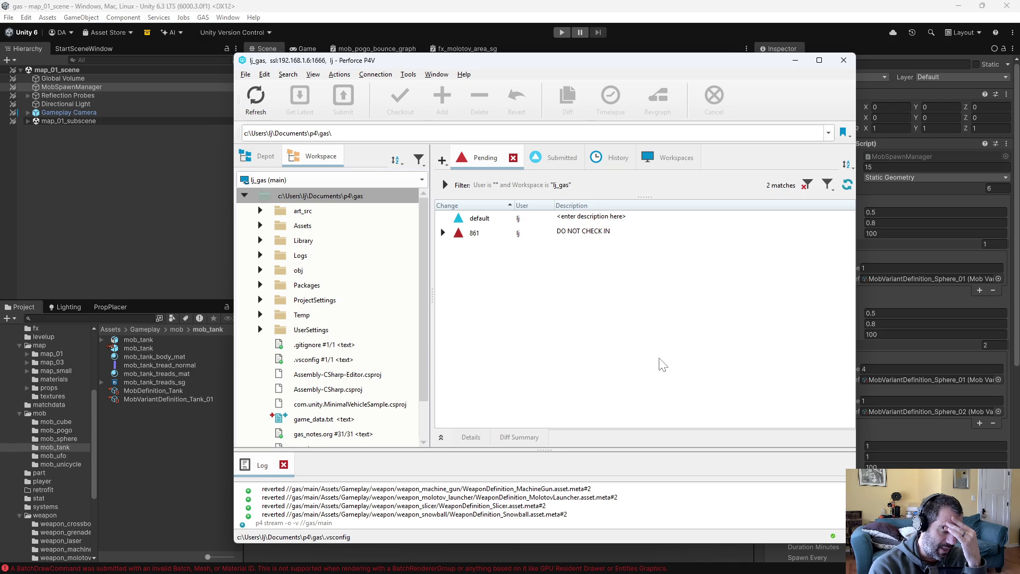
{"action": "left_click", "coordinate": [74, 372]}
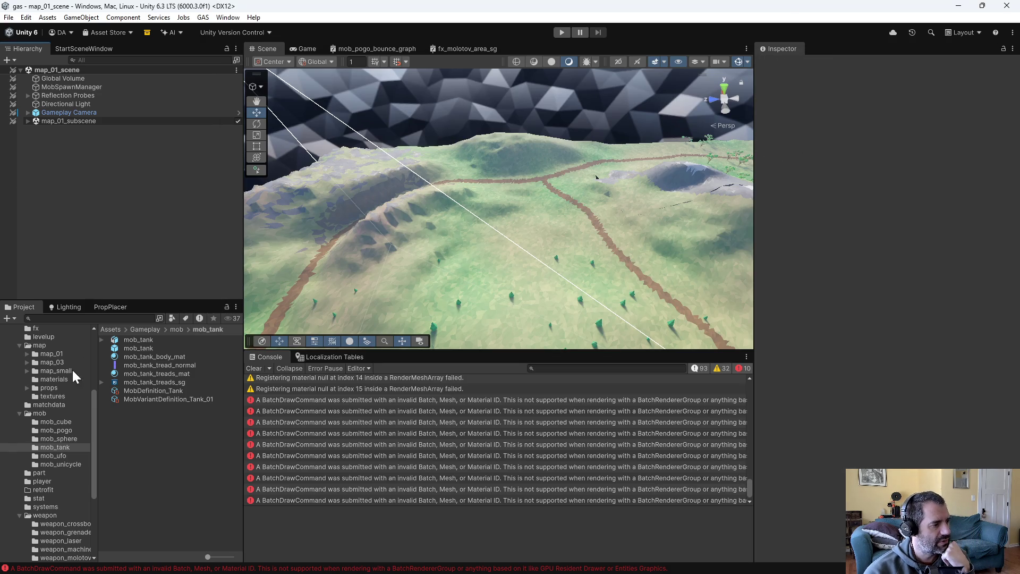
Open the GameManager prefab from Gameplay and inspect PartStoreManager's parts list
{"action": "scroll", "coordinate": [53, 428], "scroll_direction": "up", "scroll_amount": 3}
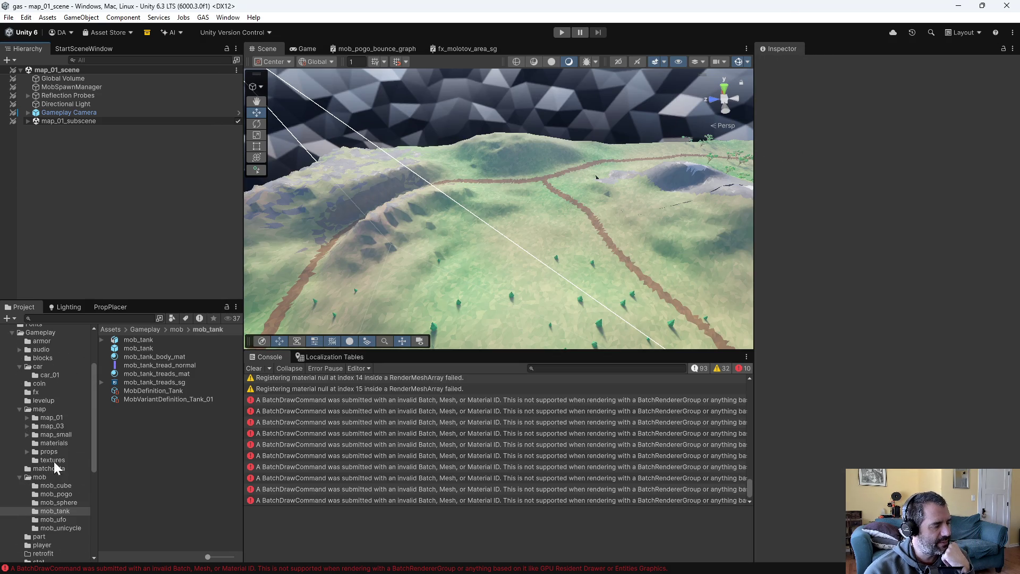
{"action": "scroll", "coordinate": [56, 478], "scroll_direction": "down", "scroll_amount": 3}
{"action": "left_click", "coordinate": [43, 481]}
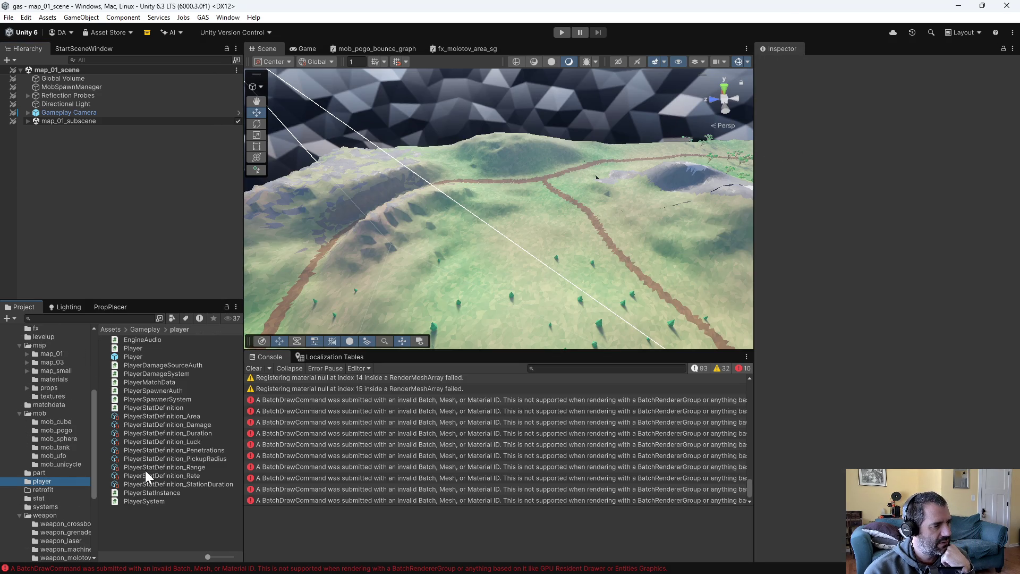
{"action": "scroll", "coordinate": [55, 428], "scroll_direction": "up", "scroll_amount": 6}
{"action": "left_click", "coordinate": [47, 396]}
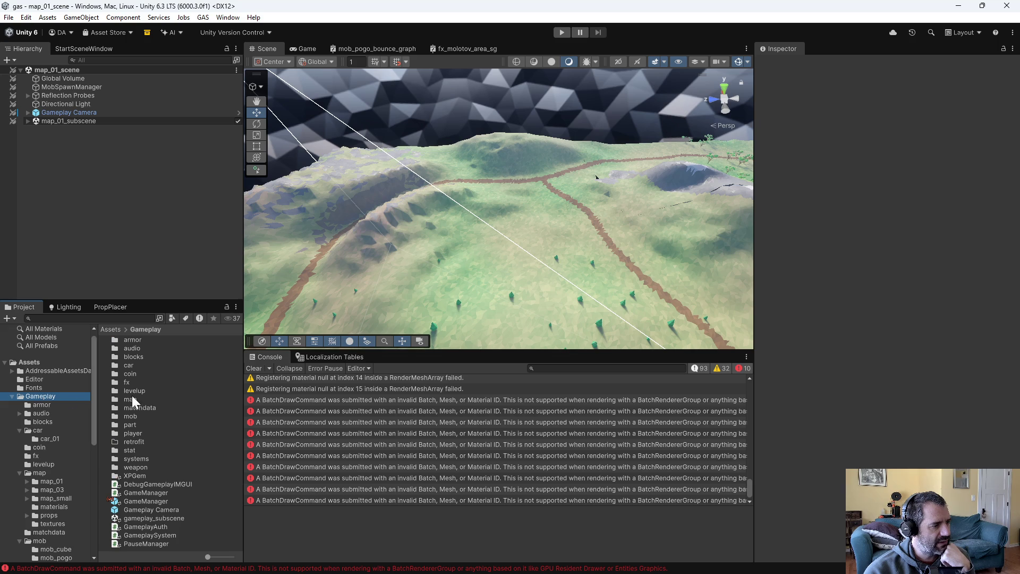
{"action": "double_click", "coordinate": [135, 502]}
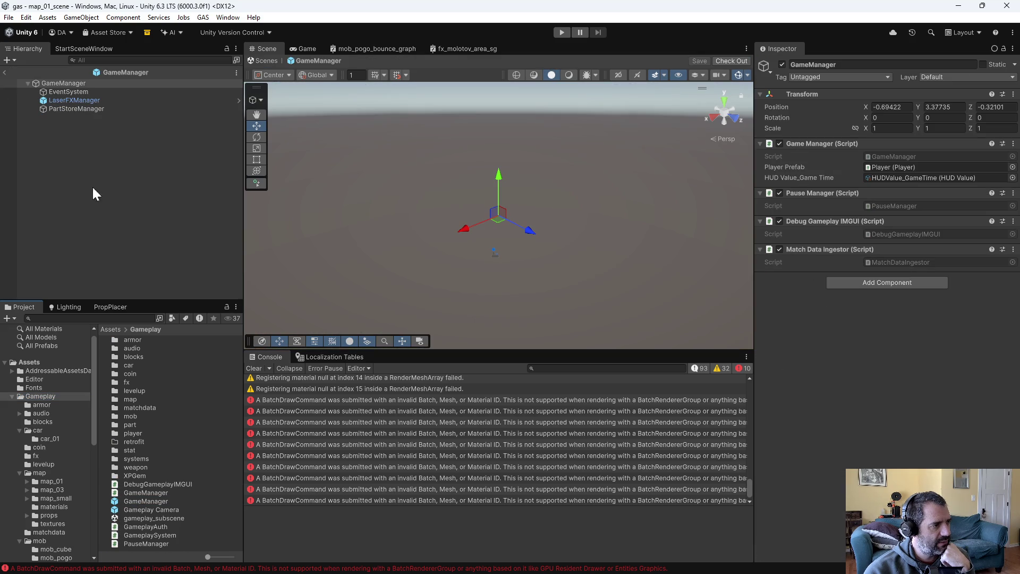
{"action": "left_click", "coordinate": [73, 110]}
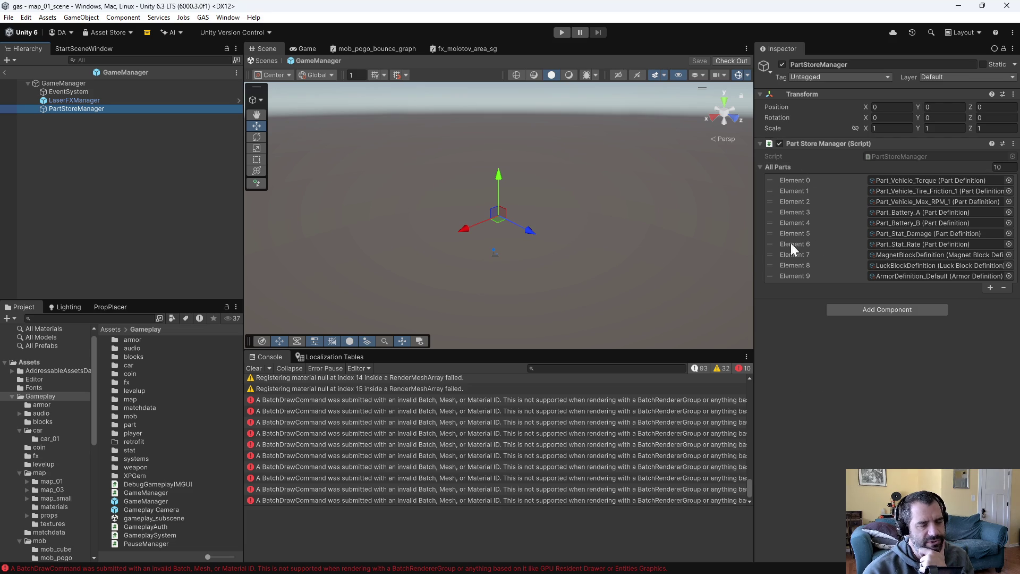
Navigate the Project tree to the props/gas_pump folder
{"action": "scroll", "coordinate": [49, 540], "scroll_direction": "down", "scroll_amount": 3}
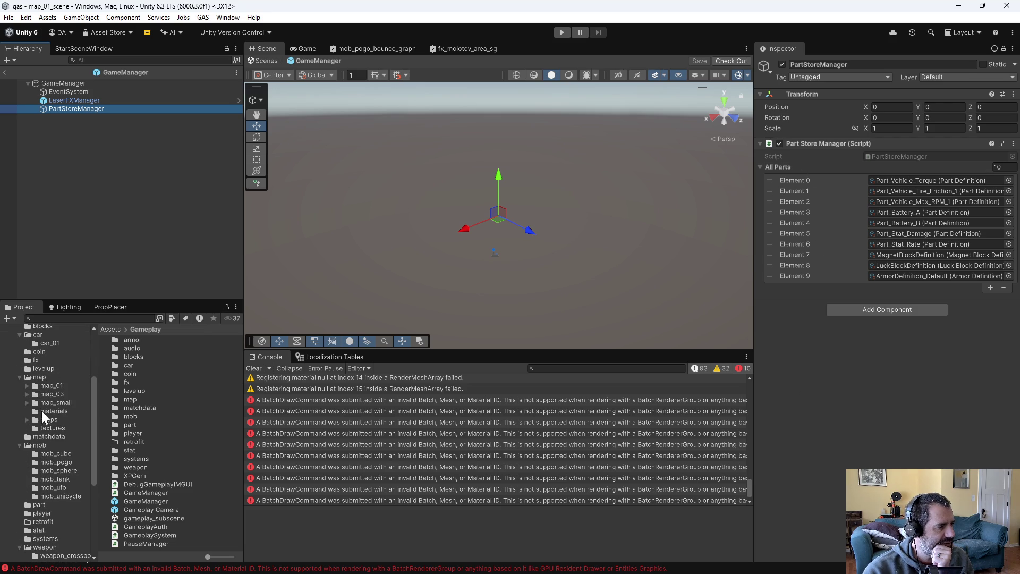
{"action": "left_click", "coordinate": [43, 419]}
{"action": "double_click", "coordinate": [133, 337]}
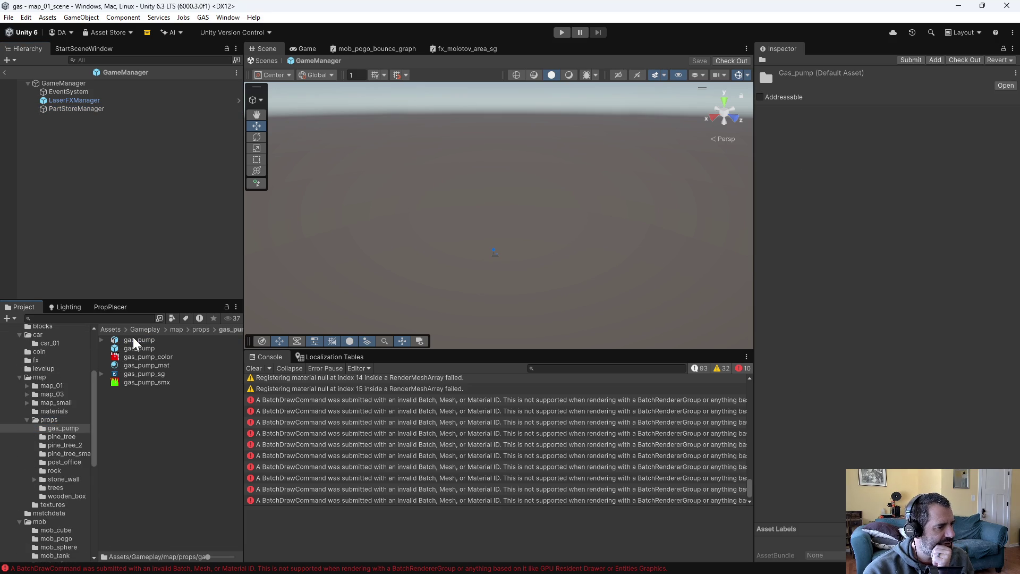
Open the gas_pump prefab: Station Auth Activate Duration 5, Deactivate Multiplier 2.5, sphere collider radius 5
{"action": "double_click", "coordinate": [145, 349]}
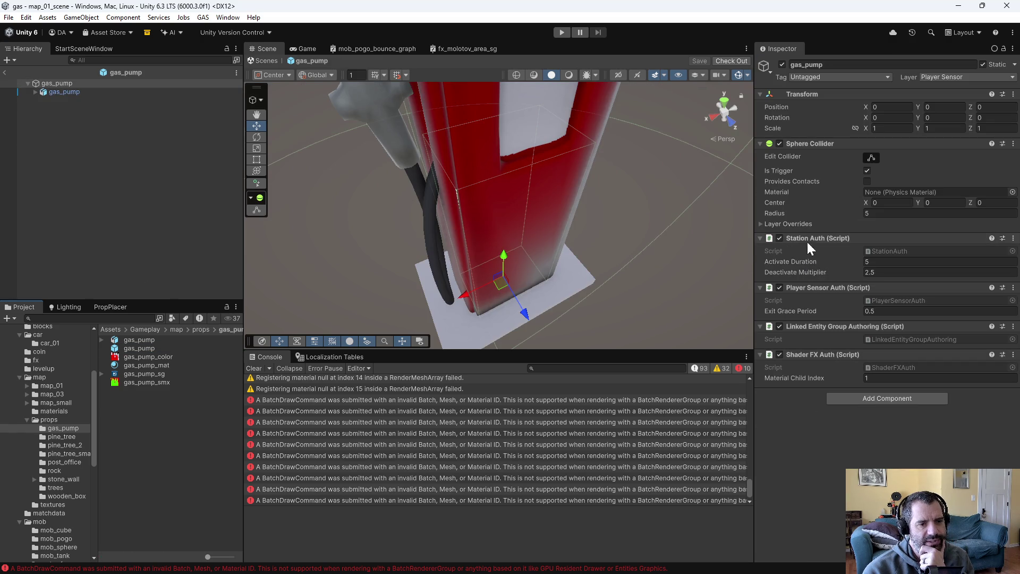
{"action": "left_click_drag", "start_coordinate": [550, 234], "coordinate": [552, 178]}
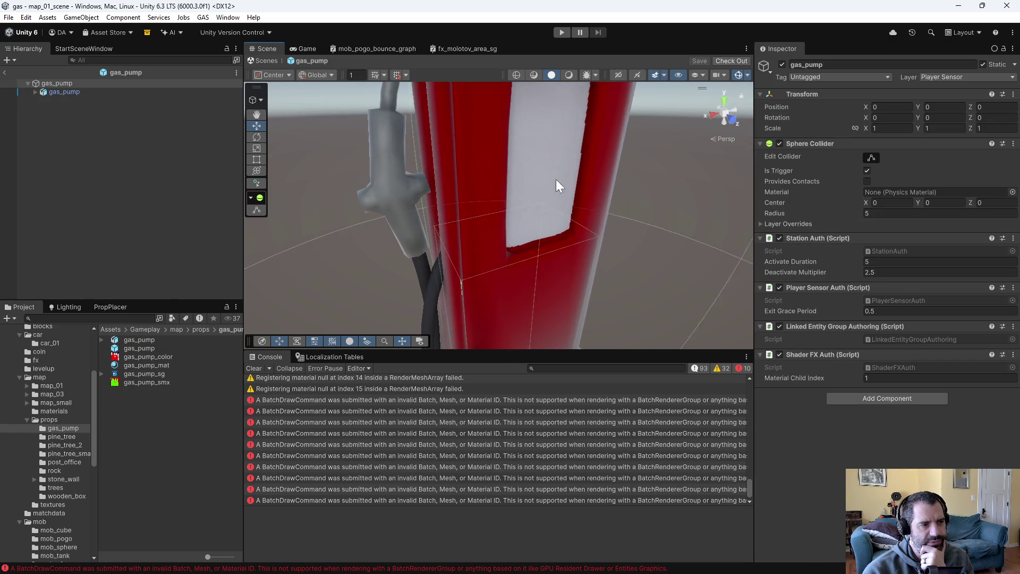
{"action": "scroll", "coordinate": [552, 175], "scroll_direction": "down", "scroll_amount": 5}
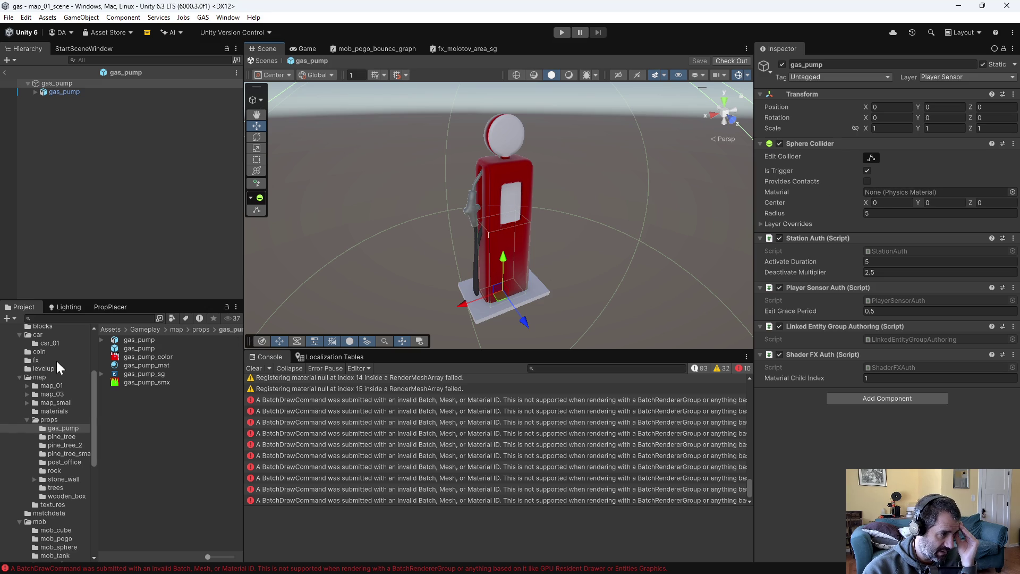
{"action": "scroll", "coordinate": [49, 374], "scroll_direction": "up", "scroll_amount": 4}
{"action": "left_click", "coordinate": [44, 397]}
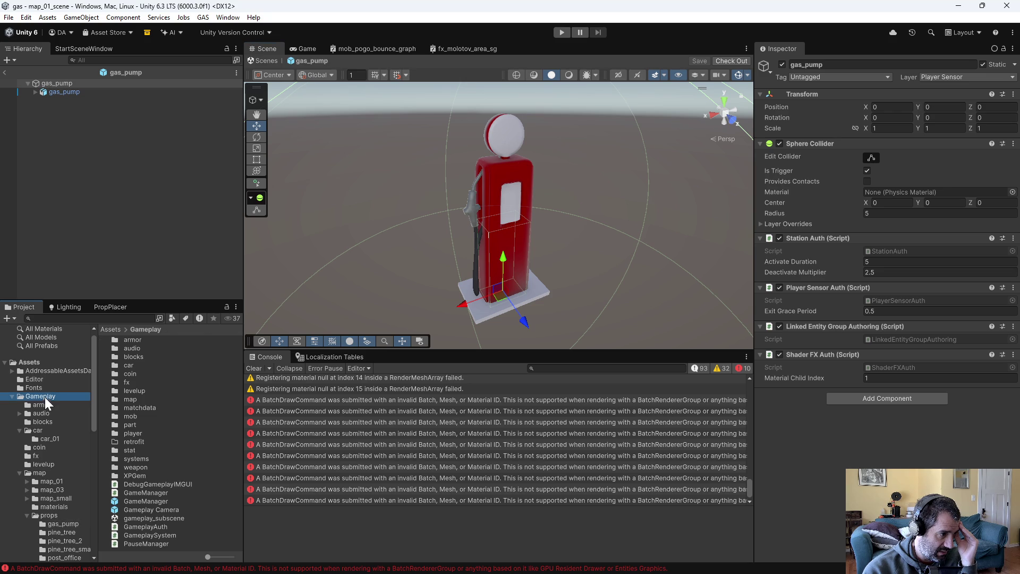
Check PartStoreManager's ten parts in GameManager, then reopen the gas_pump prefab
{"action": "double_click", "coordinate": [164, 502]}
{"action": "left_click", "coordinate": [78, 108]}
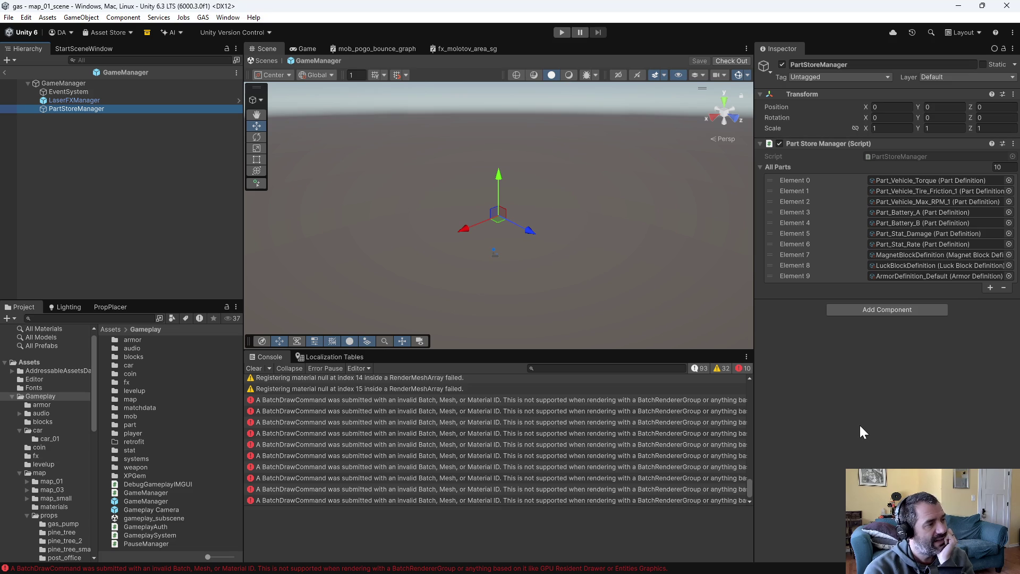
{"action": "scroll", "coordinate": [78, 508], "scroll_direction": "down", "scroll_amount": 3}
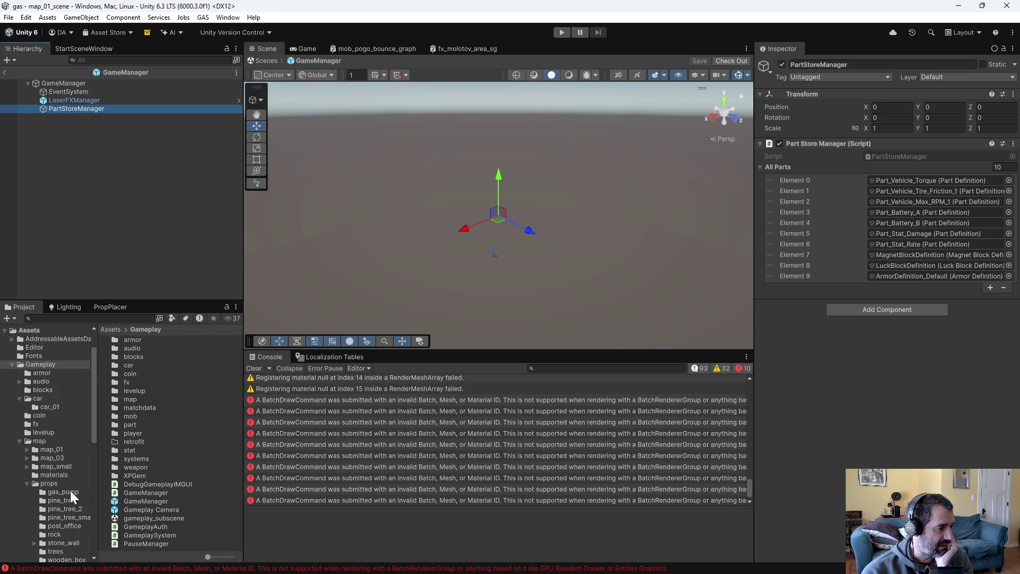
{"action": "left_click", "coordinate": [71, 491]}
{"action": "double_click", "coordinate": [122, 348]}
{"action": "mouse_move", "coordinate": [565, 261]}
{"action": "left_mouse_down"}
{"action": "mouse_move", "coordinate": [539, 188]}
{"action": "mouse_move", "coordinate": [615, 205]}
{"action": "mouse_move", "coordinate": [623, 231]}
{"action": "left_mouse_up"}
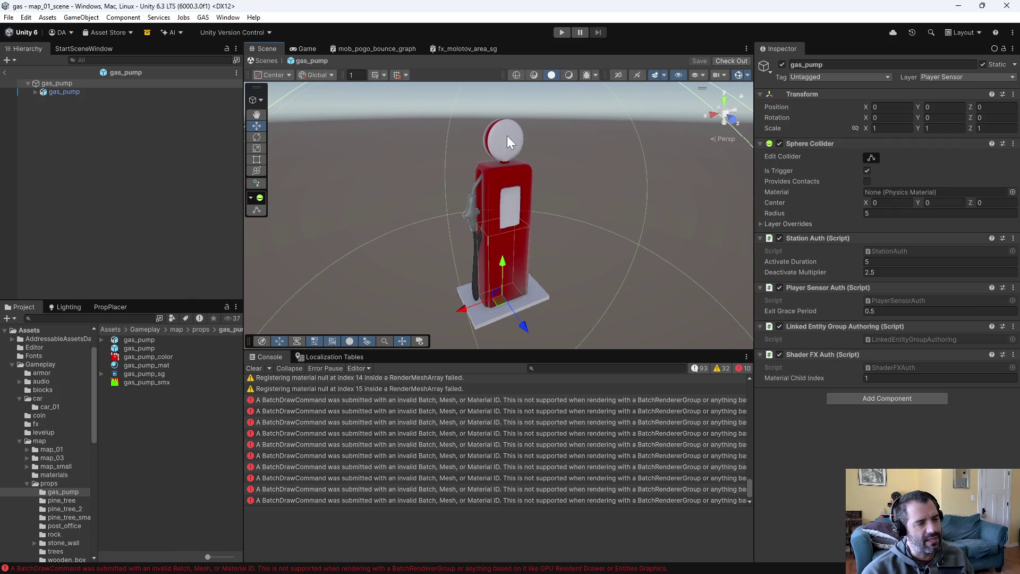
Orbit and zoom around the gas pump so it sits left of centre
{"action": "scroll", "coordinate": [599, 212], "scroll_direction": "down", "scroll_amount": 5}
{"action": "scroll", "coordinate": [615, 212], "scroll_direction": "up", "scroll_amount": 4}
{"action": "mouse_move", "coordinate": [615, 212]}
{"action": "left_mouse_down"}
{"action": "mouse_move", "coordinate": [471, 168]}
{"action": "mouse_move", "coordinate": [532, 183]}
{"action": "left_mouse_up"}
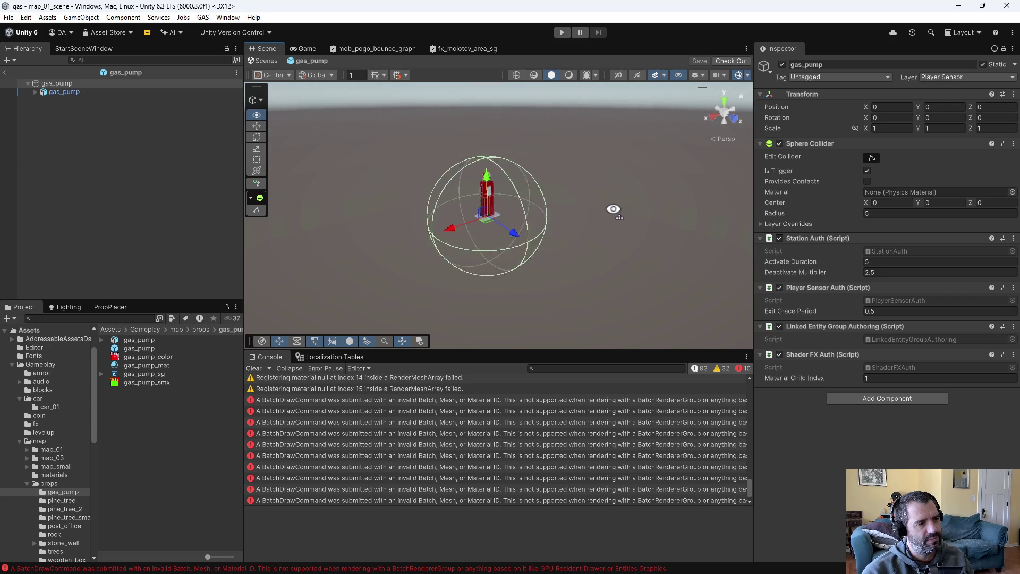
{"action": "scroll", "coordinate": [545, 189], "scroll_direction": "up", "scroll_amount": 5}
{"action": "scroll", "coordinate": [481, 169], "scroll_direction": "down", "scroll_amount": 5}
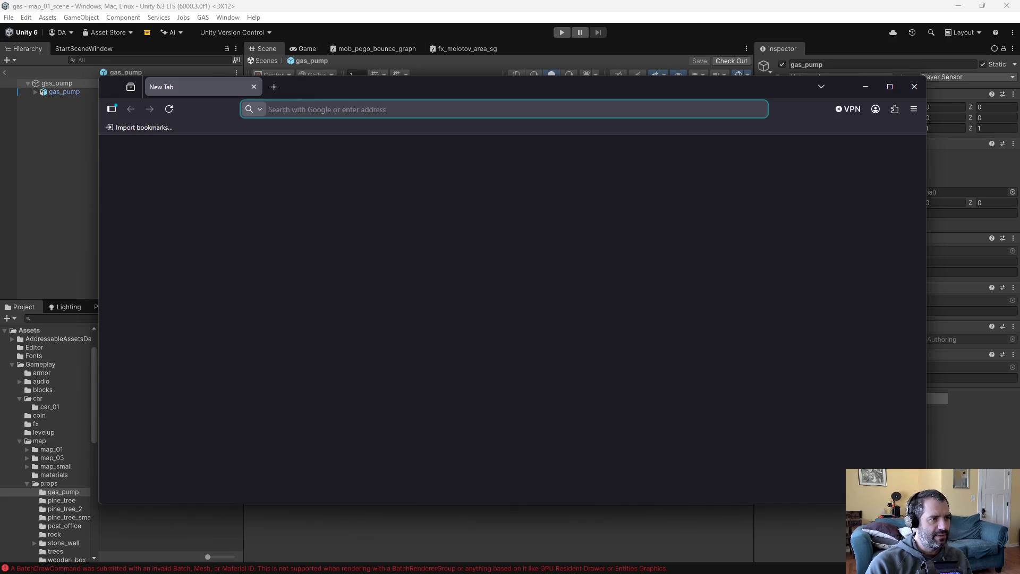
Search Google for 'fifine' and open the official fifinemicrophone.com website
{"action": "type", "text": "fifine"}
{"action": "key", "text": "Return"}
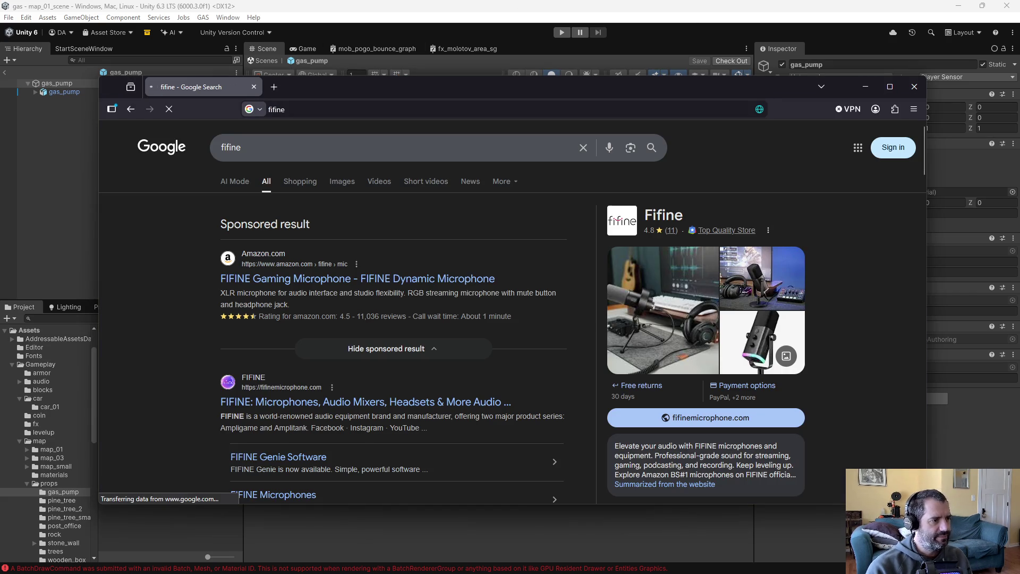
{"action": "left_click", "coordinate": [321, 402]}
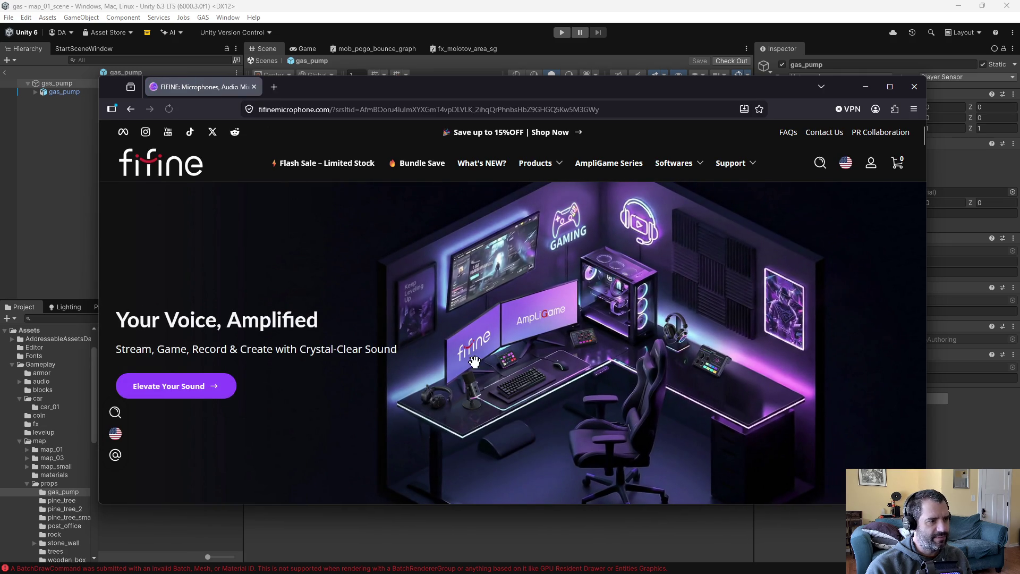
{"action": "scroll", "coordinate": [400, 373], "scroll_direction": "down", "scroll_amount": 2}
{"action": "scroll", "coordinate": [376, 372], "scroll_direction": "up", "scroll_amount": 2}
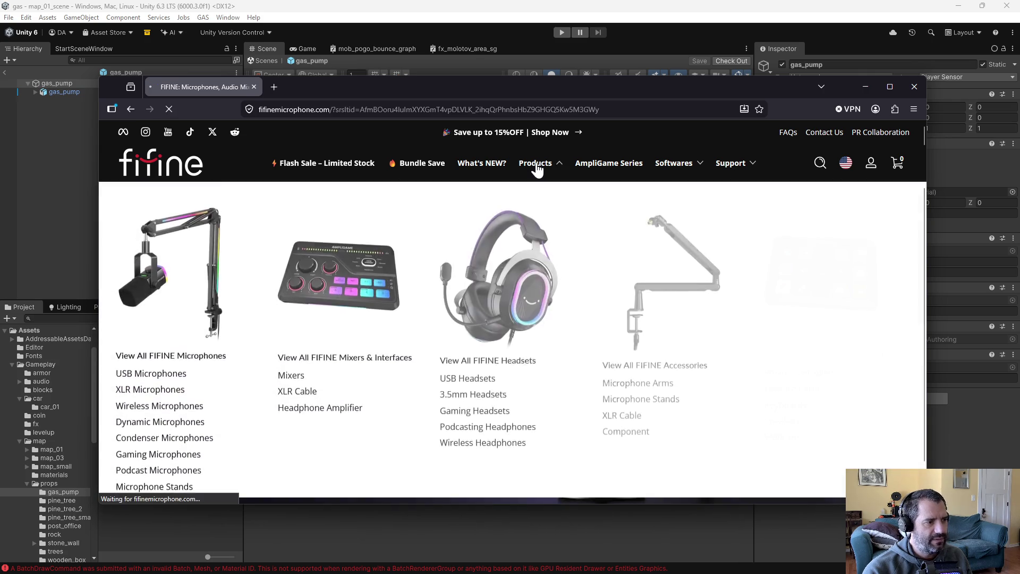
Open the All FIFINE Products catalogue and scroll through the microphone grid
{"action": "left_click", "coordinate": [536, 164]}
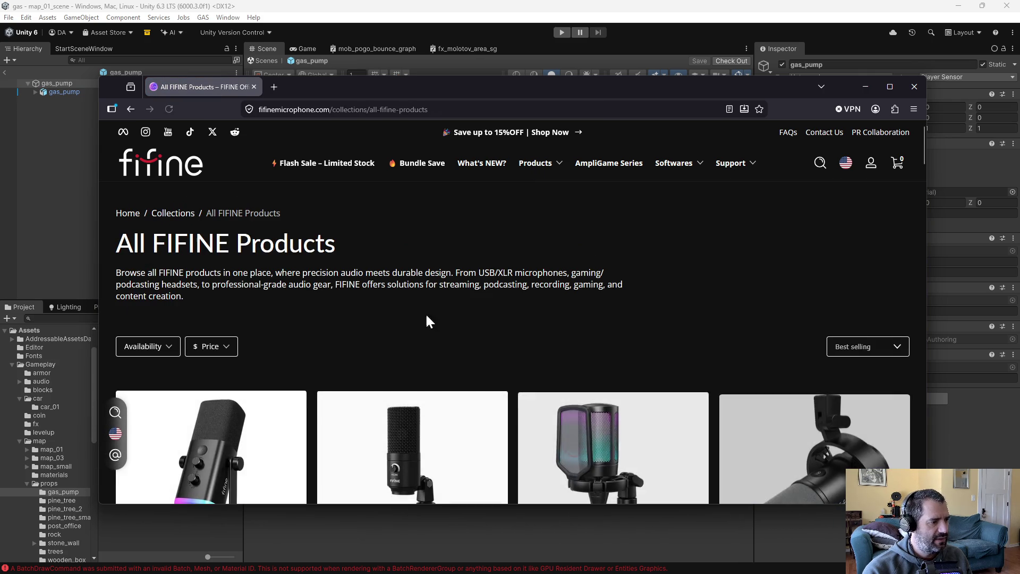
{"action": "scroll", "coordinate": [503, 379], "scroll_direction": "down", "scroll_amount": 2}
{"action": "scroll", "coordinate": [611, 361], "scroll_direction": "down", "scroll_amount": 1}
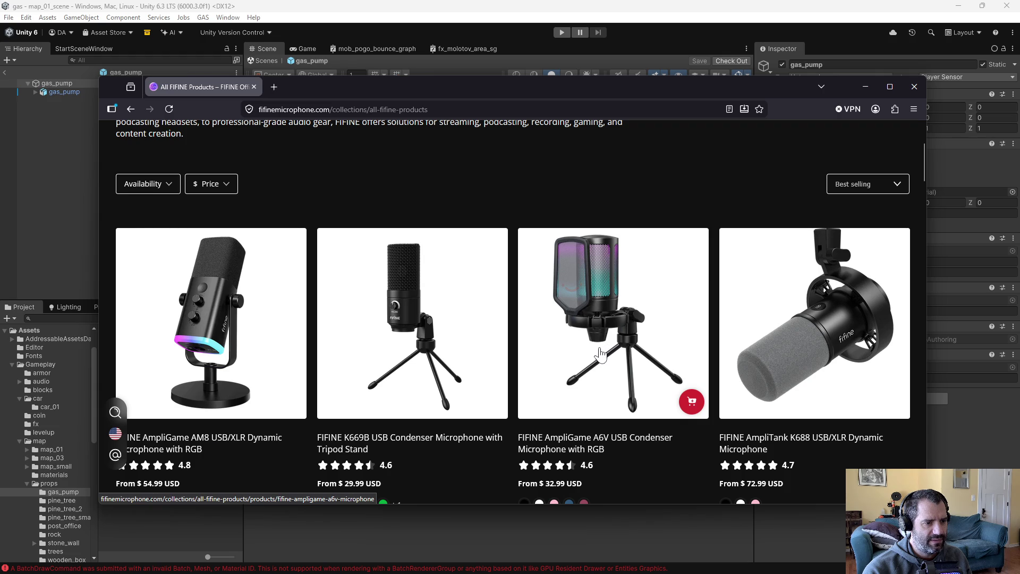
{"action": "scroll", "coordinate": [576, 314], "scroll_direction": "down", "scroll_amount": 6}
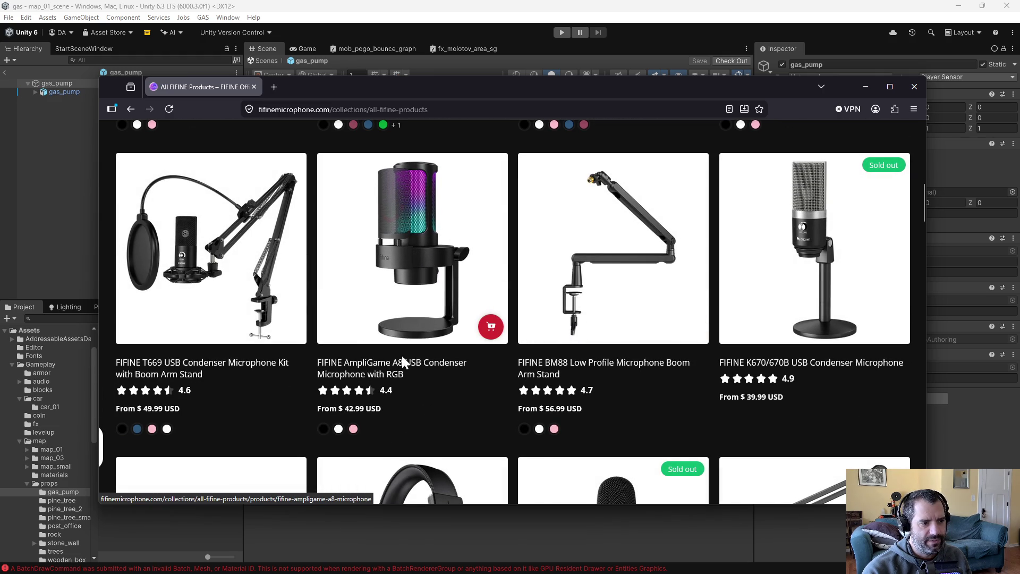
{"action": "scroll", "coordinate": [403, 359], "scroll_direction": "down", "scroll_amount": 3}
{"action": "scroll", "coordinate": [398, 255], "scroll_direction": "up", "scroll_amount": 1}
{"action": "scroll", "coordinate": [396, 313], "scroll_direction": "down", "scroll_amount": 2}
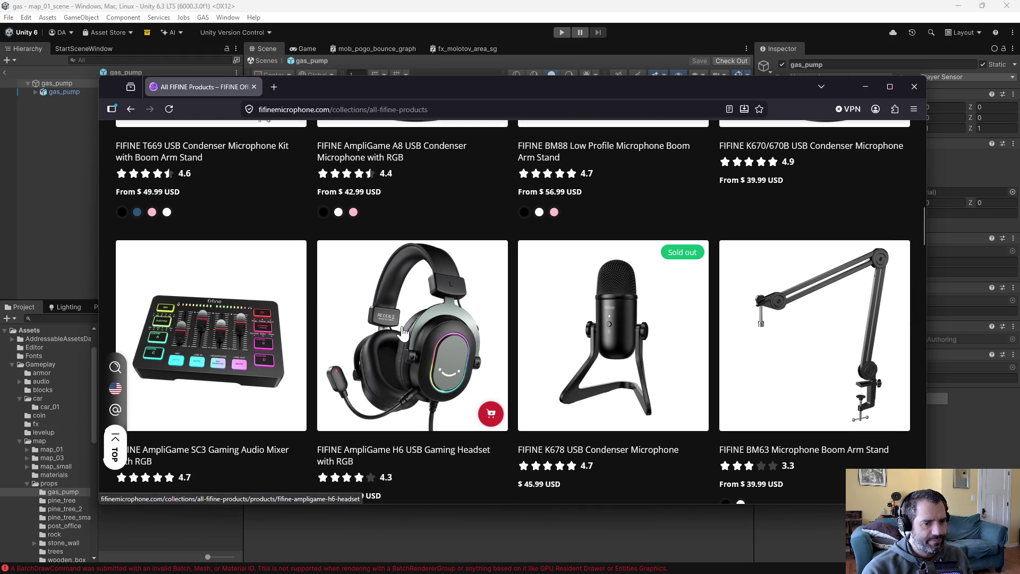
{"action": "scroll", "coordinate": [402, 331], "scroll_direction": "up", "scroll_amount": 5}
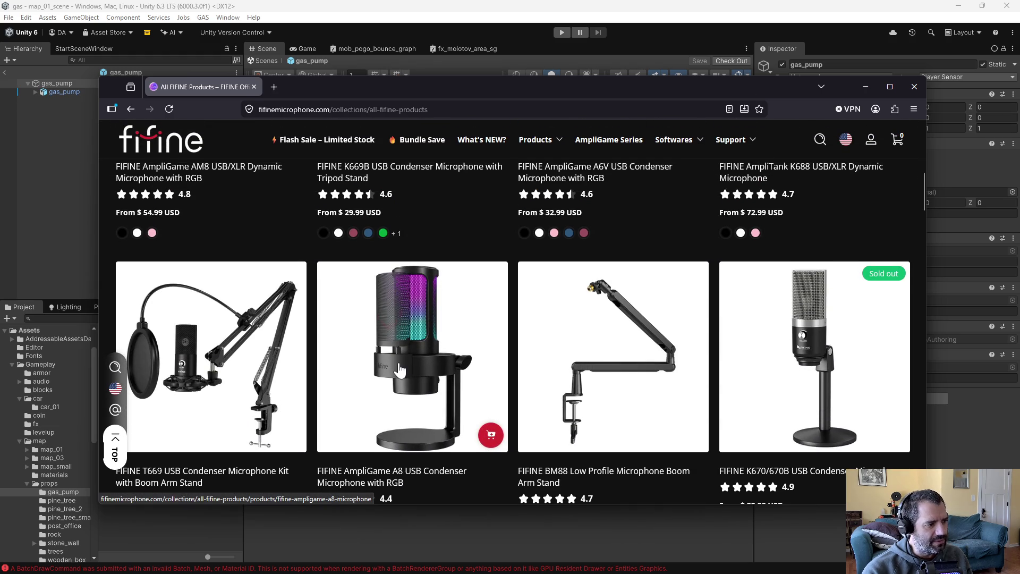
{"action": "scroll", "coordinate": [401, 372], "scroll_direction": "down", "scroll_amount": 2}
{"action": "scroll", "coordinate": [422, 381], "scroll_direction": "up", "scroll_amount": 3}
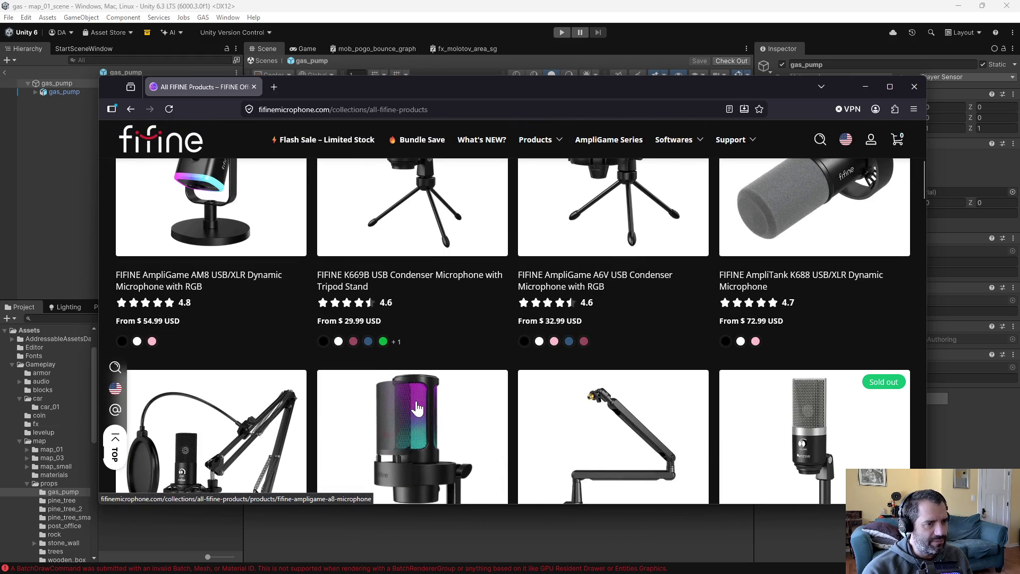
{"action": "scroll", "coordinate": [417, 408], "scroll_direction": "up", "scroll_amount": 5}
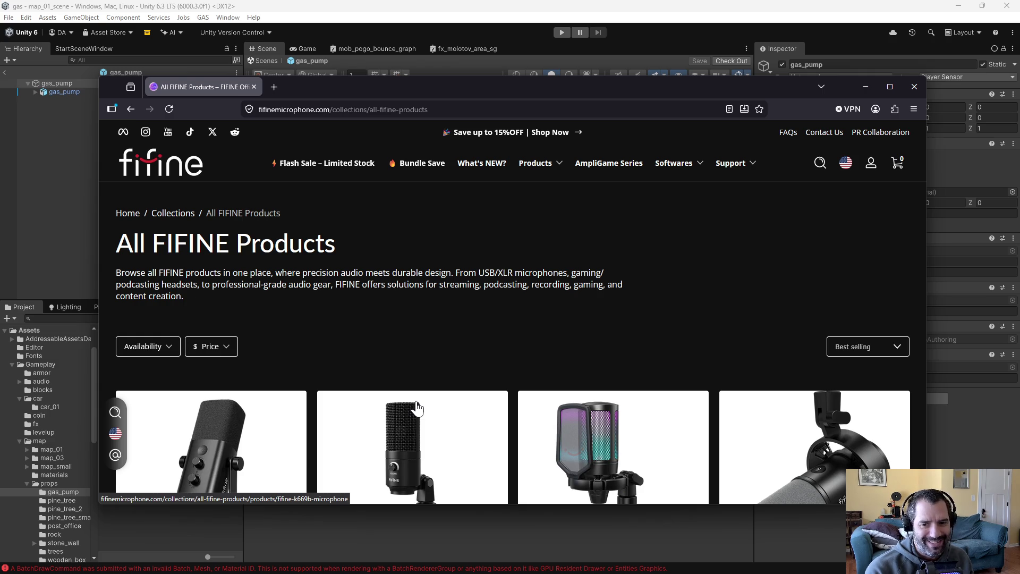
Browse more microphone prices and ratings, then open the AmpliGame A8 USB Condenser Microphone page
{"action": "scroll", "coordinate": [441, 393], "scroll_direction": "down", "scroll_amount": 3}
{"action": "scroll", "coordinate": [442, 393], "scroll_direction": "down", "scroll_amount": 5}
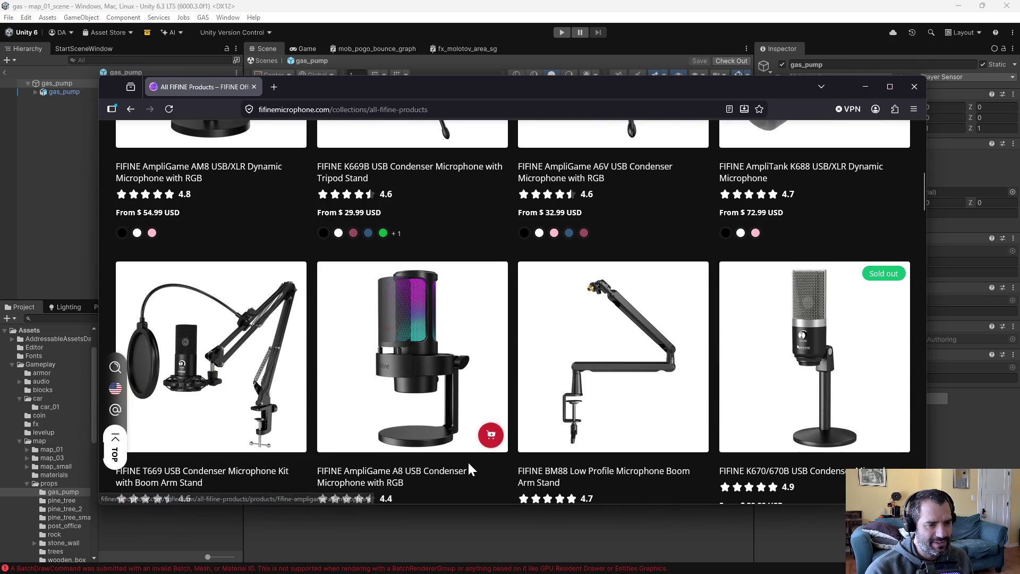
{"action": "scroll", "coordinate": [497, 473], "scroll_direction": "down", "scroll_amount": 2}
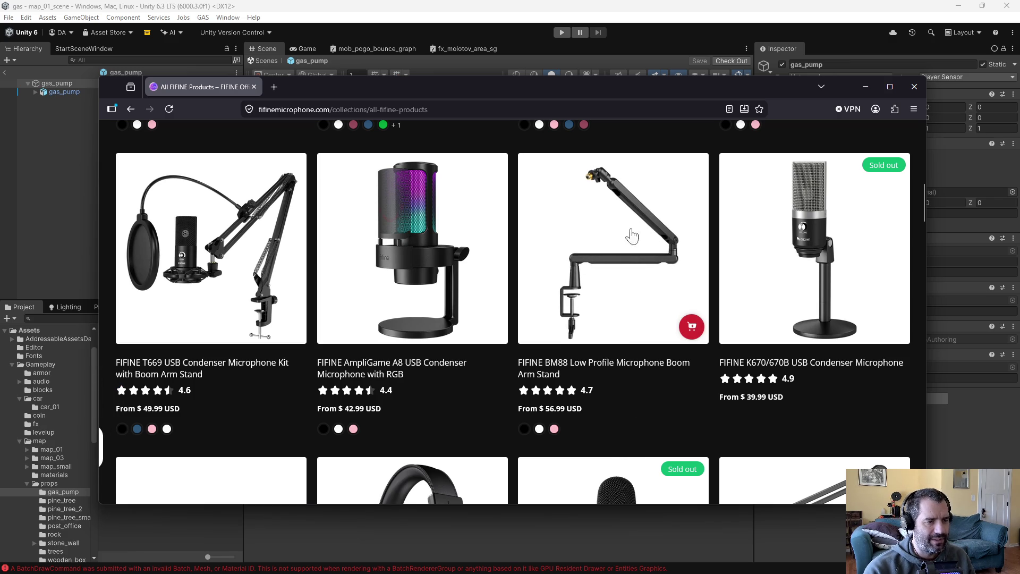
{"action": "scroll", "coordinate": [644, 422], "scroll_direction": "down", "scroll_amount": 3}
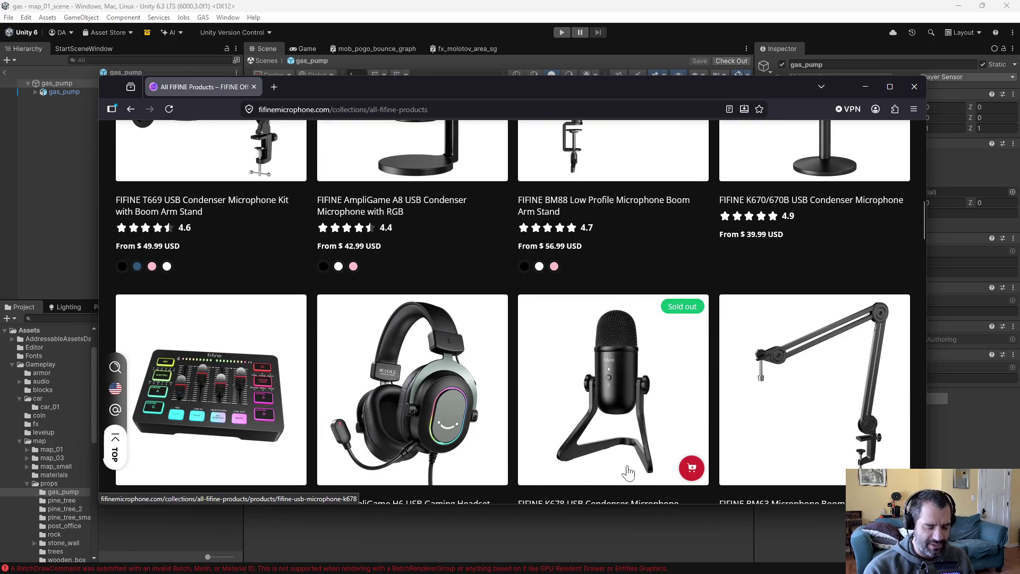
{"action": "scroll", "coordinate": [585, 412], "scroll_direction": "down", "scroll_amount": 5}
{"action": "scroll", "coordinate": [591, 420], "scroll_direction": "up", "scroll_amount": 5}
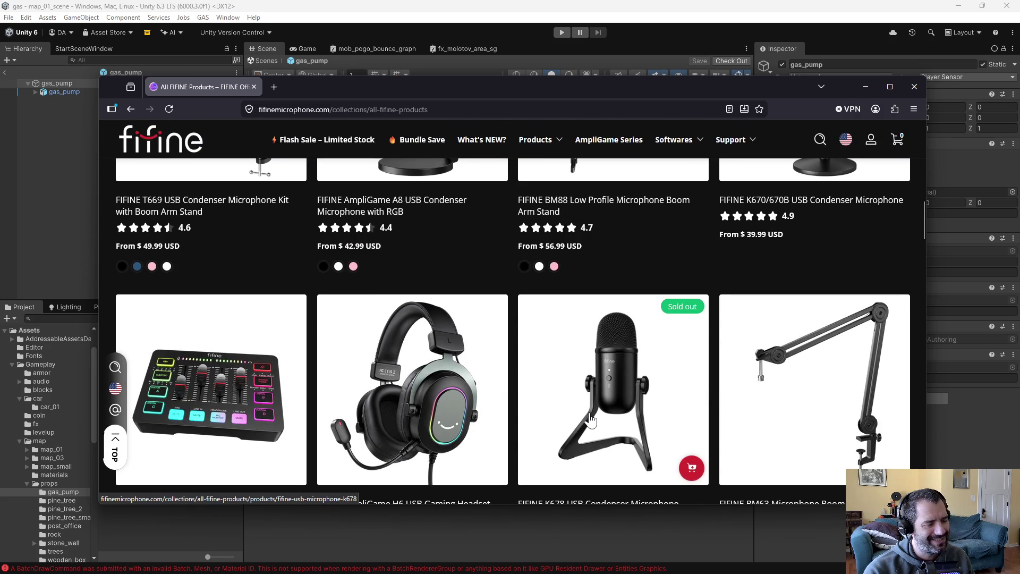
{"action": "scroll", "coordinate": [594, 420], "scroll_direction": "up", "scroll_amount": 3}
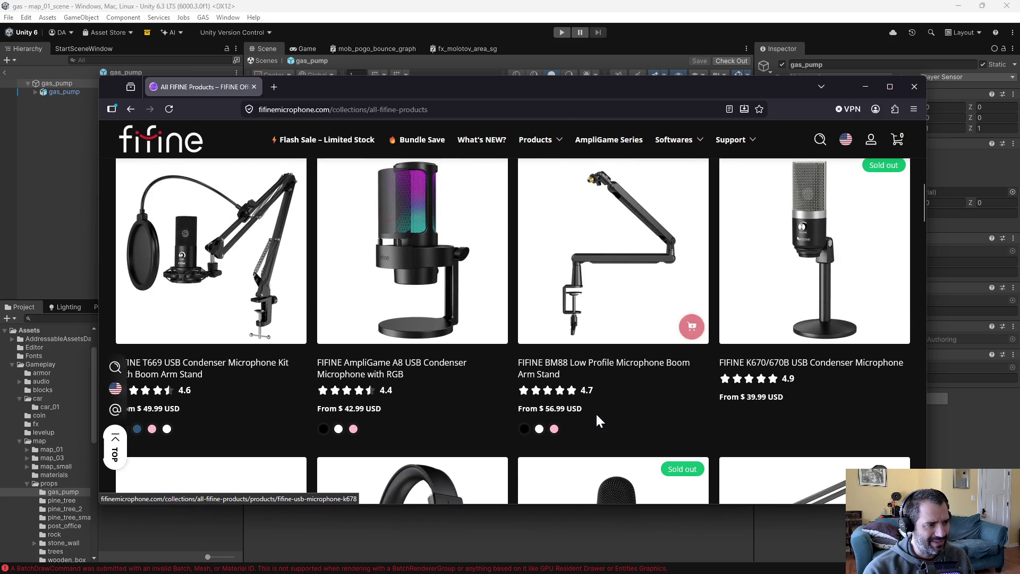
{"action": "scroll", "coordinate": [596, 413], "scroll_direction": "up", "scroll_amount": 1}
{"action": "left_click", "coordinate": [583, 336]}
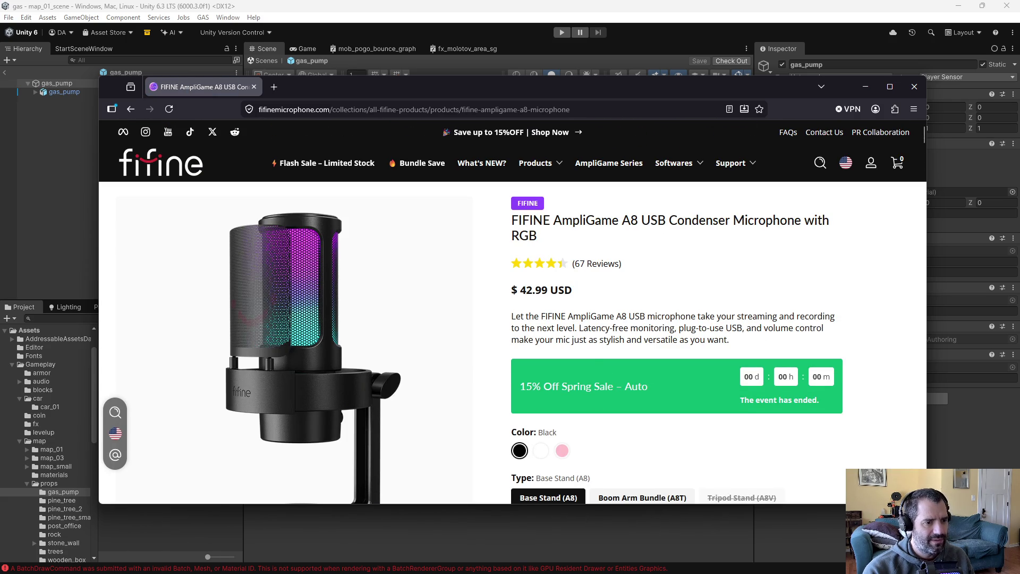
Review the $42.99 AmpliGame A8 product page, then return to Unity's gas_pump prefab
{"action": "scroll", "coordinate": [808, 372], "scroll_direction": "down", "scroll_amount": 12}
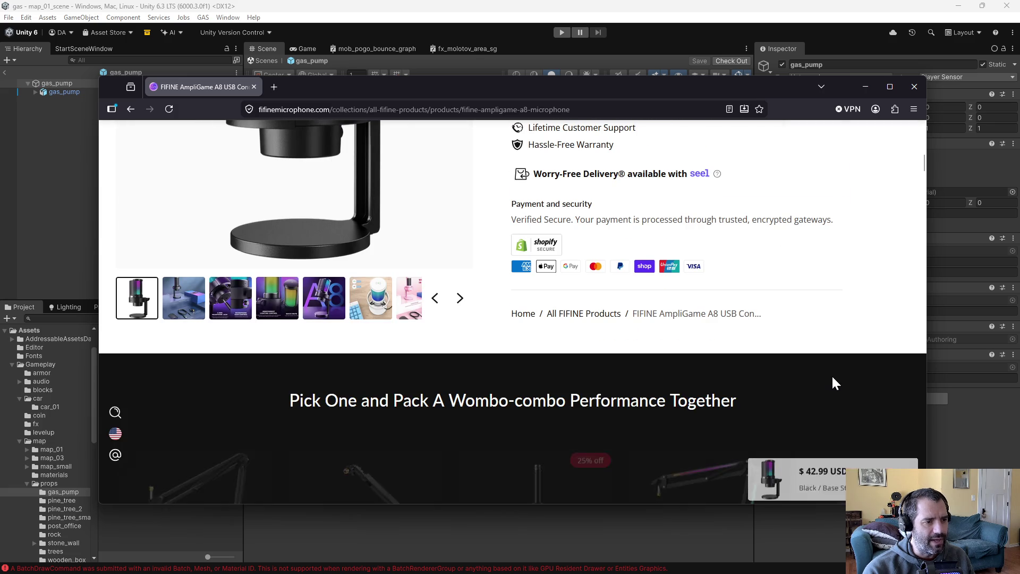
{"action": "scroll", "coordinate": [819, 400], "scroll_direction": "down", "scroll_amount": 5}
{"action": "scroll", "coordinate": [621, 433], "scroll_direction": "up", "scroll_amount": 5}
{"action": "scroll", "coordinate": [613, 440], "scroll_direction": "up", "scroll_amount": 12}
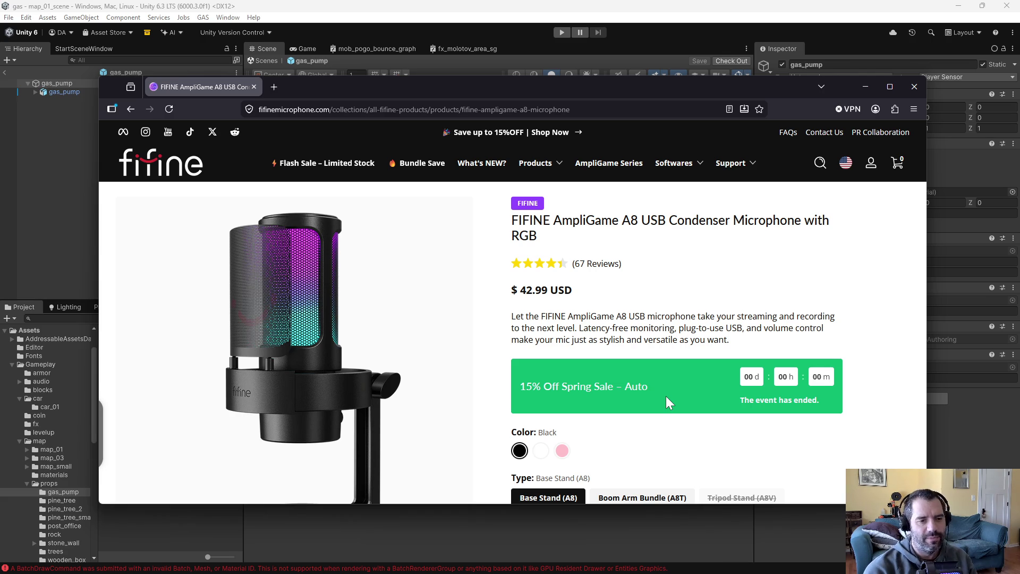
{"action": "left_click_drag", "start_coordinate": [522, 94], "coordinate": [507, 97]}
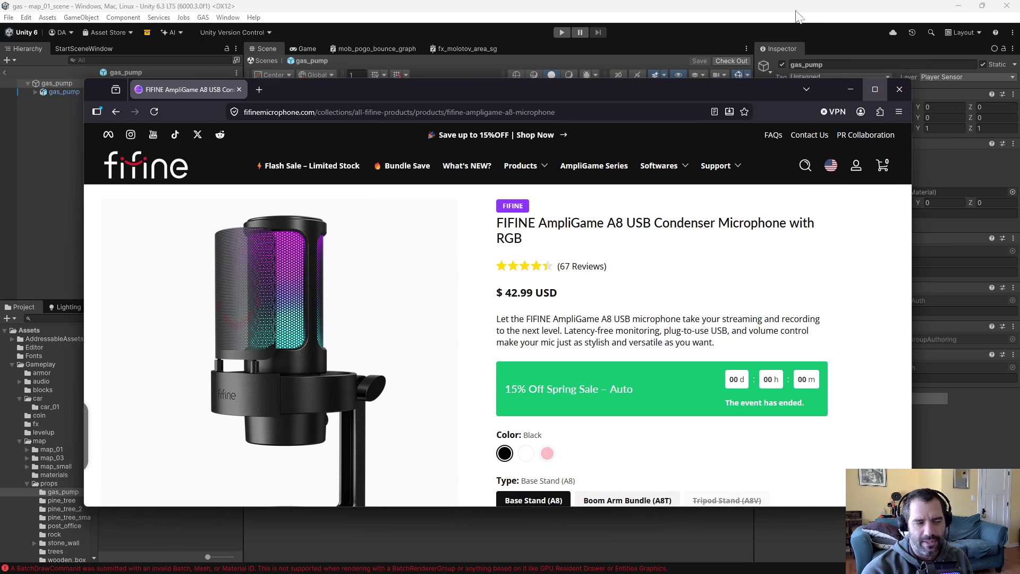
{"action": "left_click", "coordinate": [808, 18]}
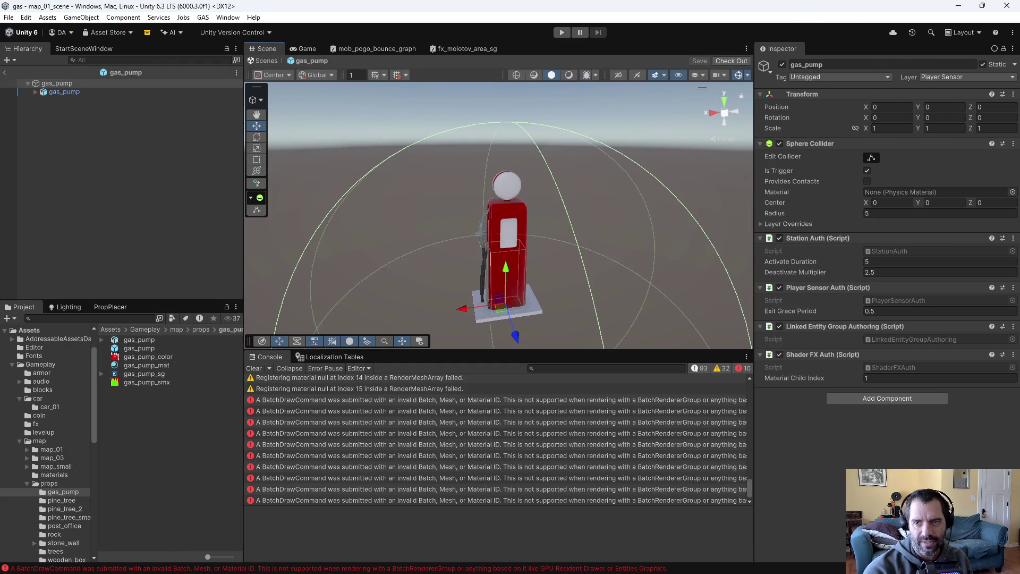